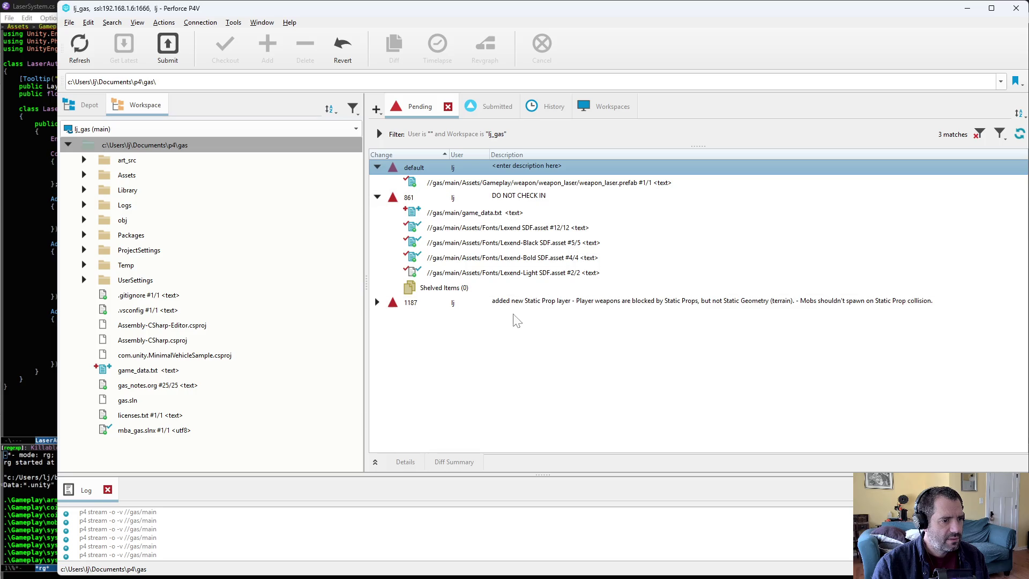
- Reconcile offline work so CarBuilder.cs, LaserAuth.cs and LaserSystem.cs join the default changelist
right_click(148, 146)
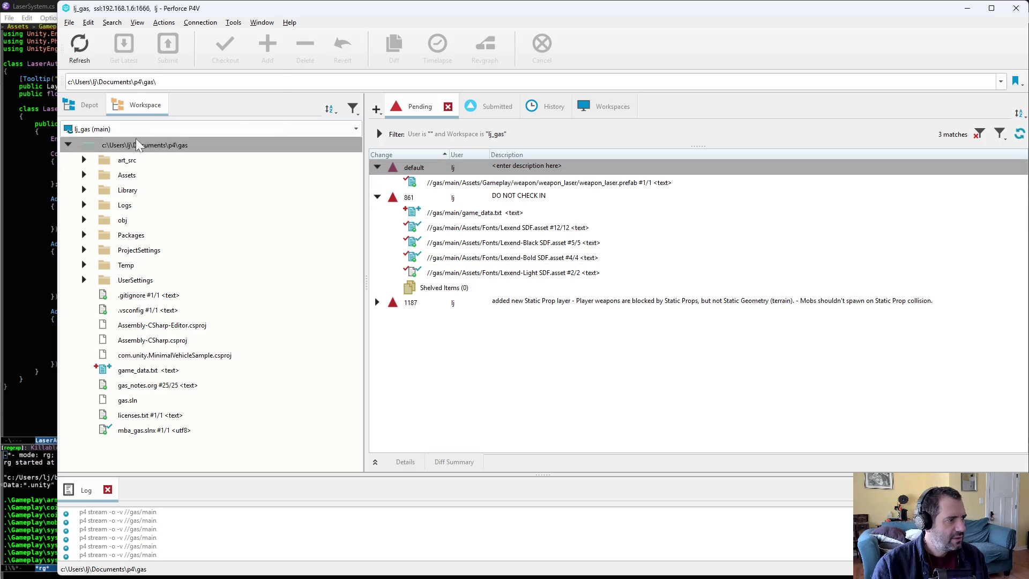
left_click(152, 145)
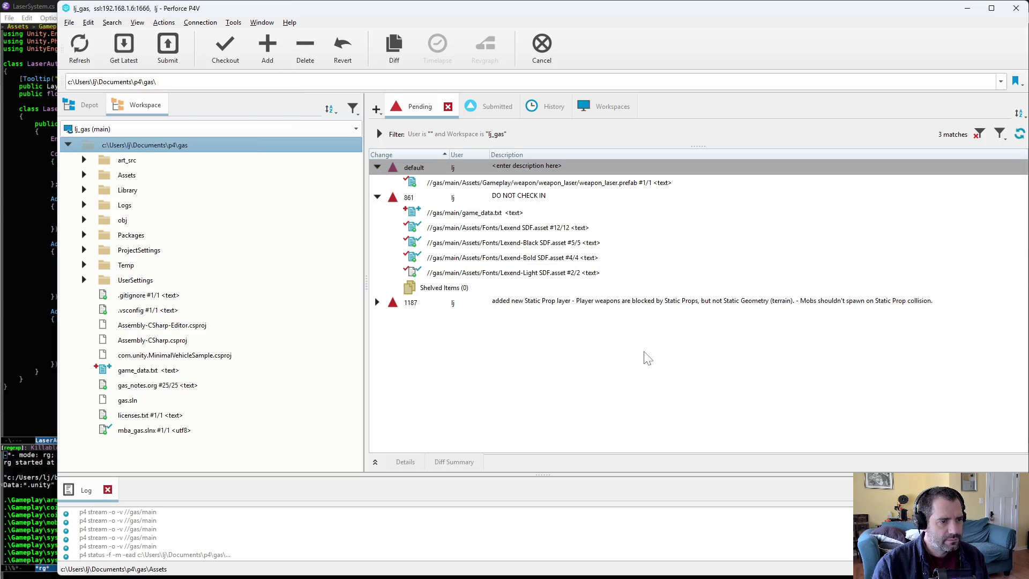
left_click(240, 492)
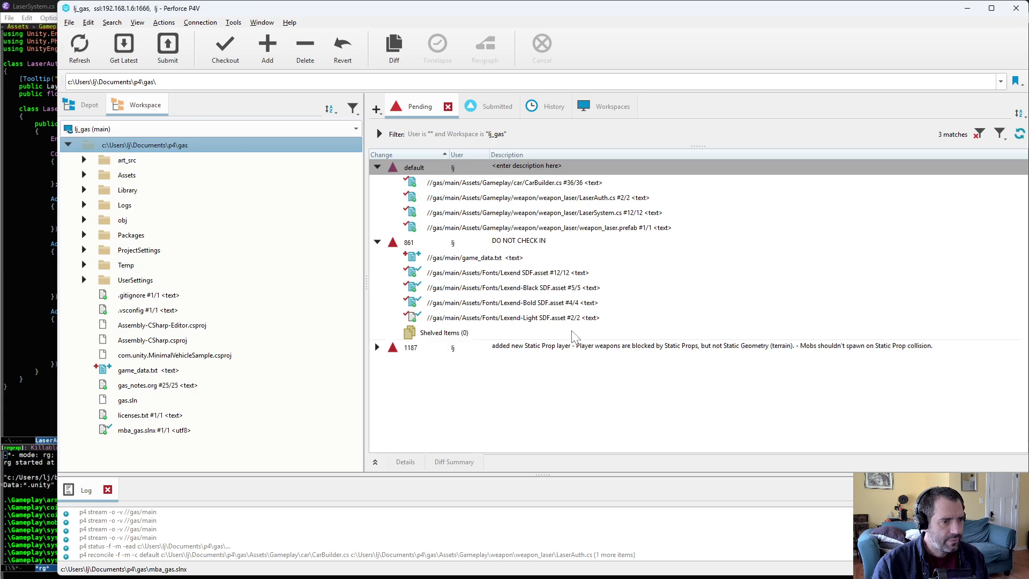
double_click(536, 188)
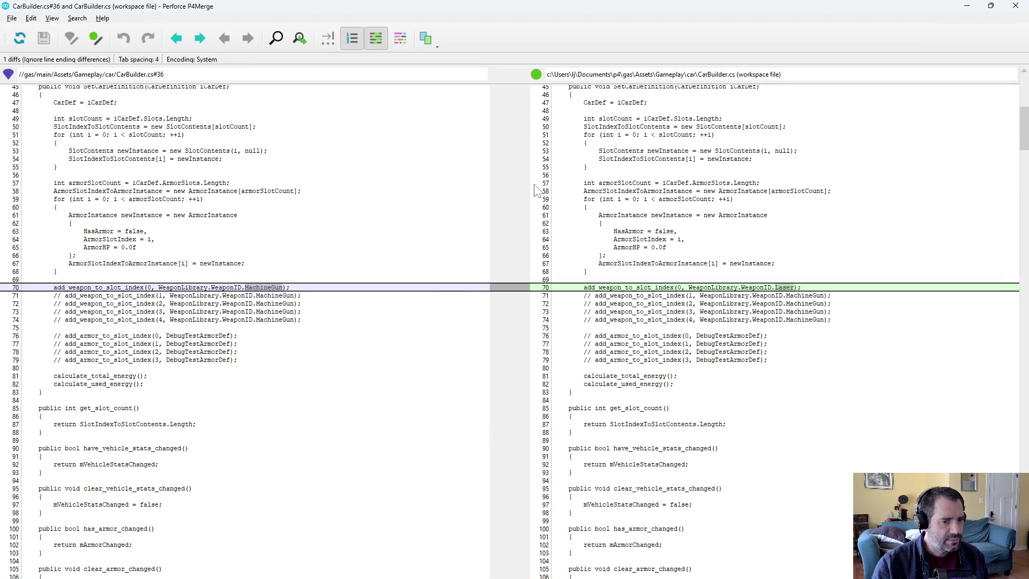
key("alt+F4")
double_click(557, 198)
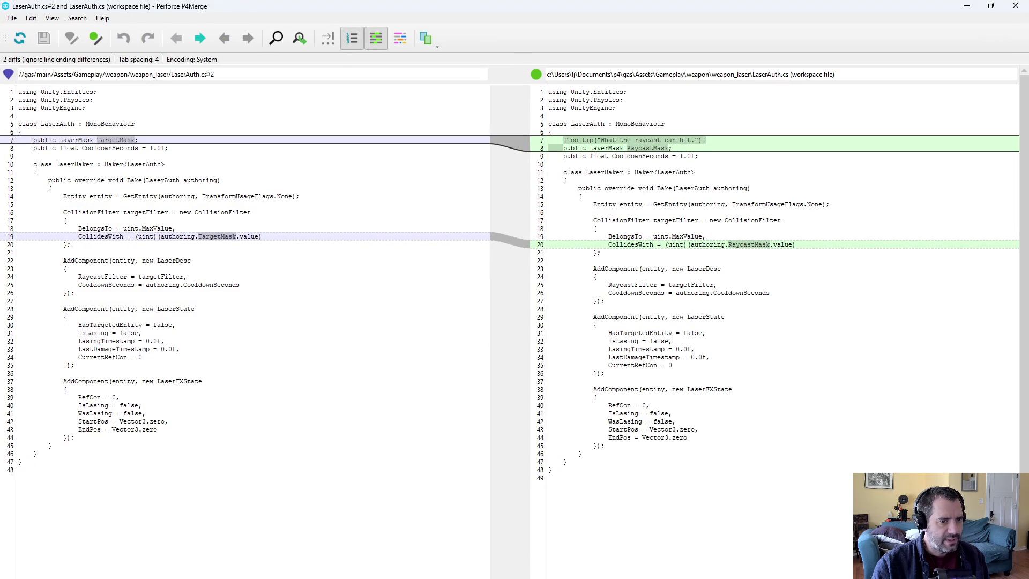
key("alt+F4")
double_click(593, 241)
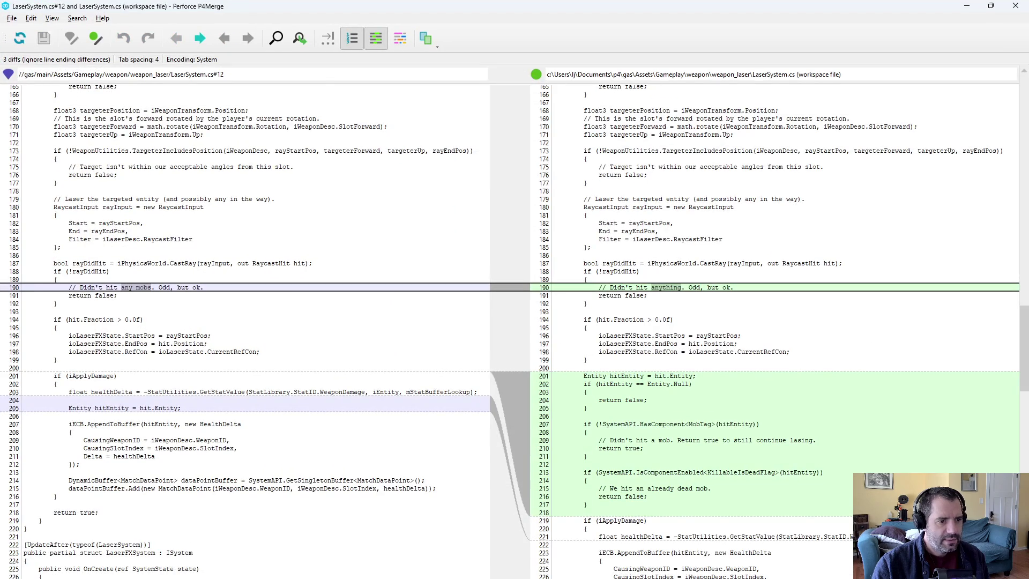
scroll(514, 322, "down", 7)
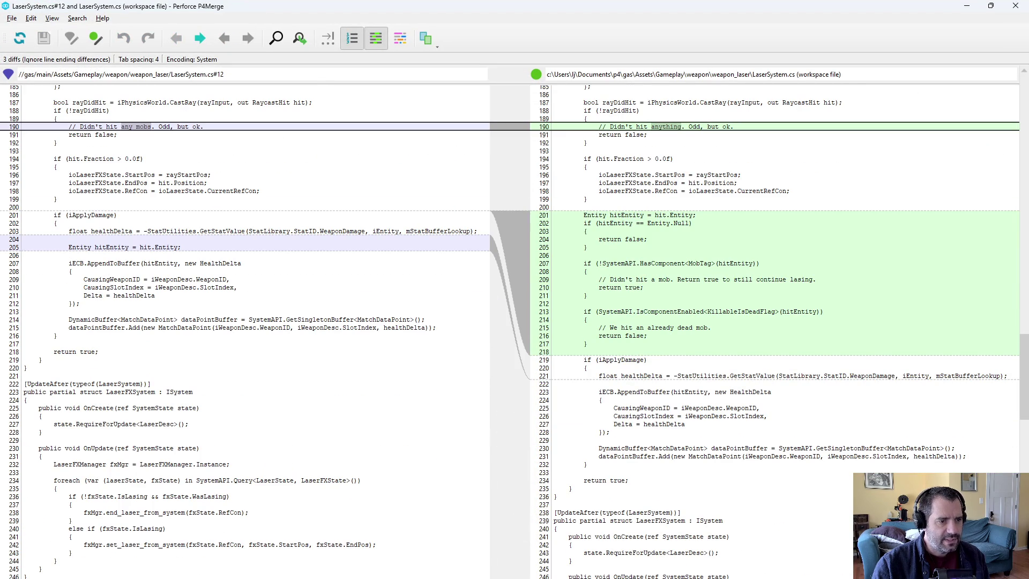
left_click_drag(636, 223, 587, 231)
left_click(632, 327)
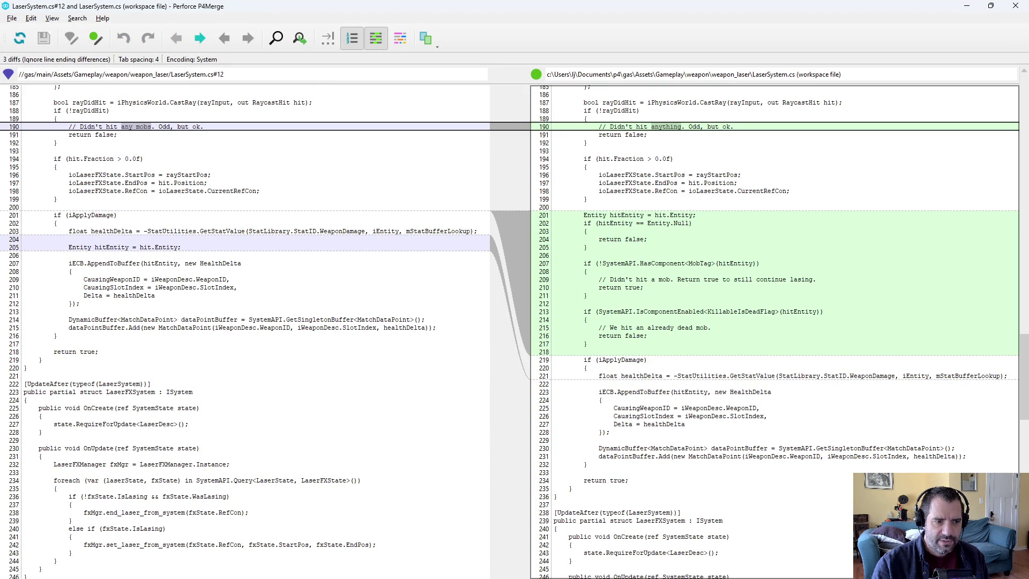
left_click_drag(651, 263, 685, 279)
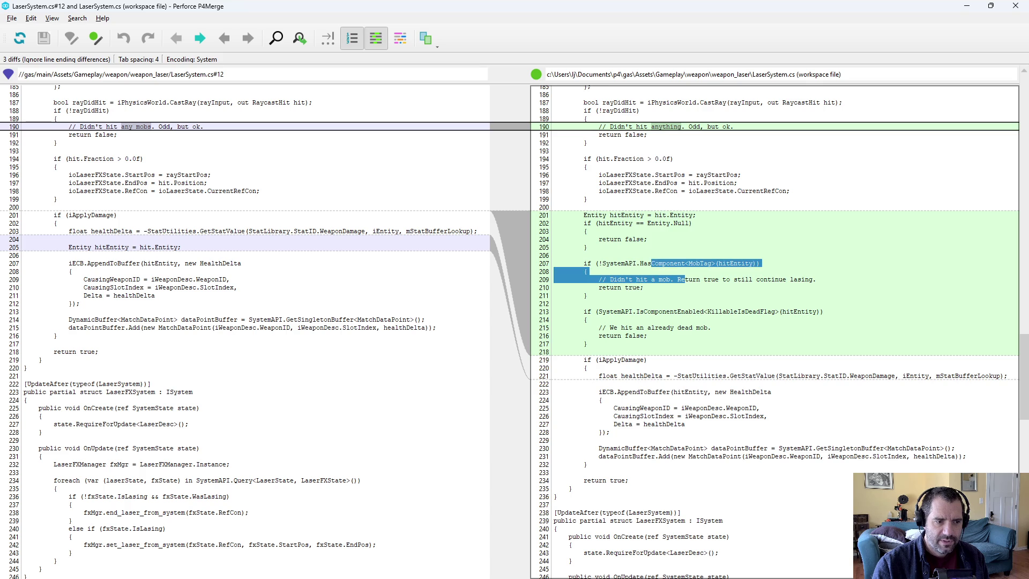
left_click(685, 279)
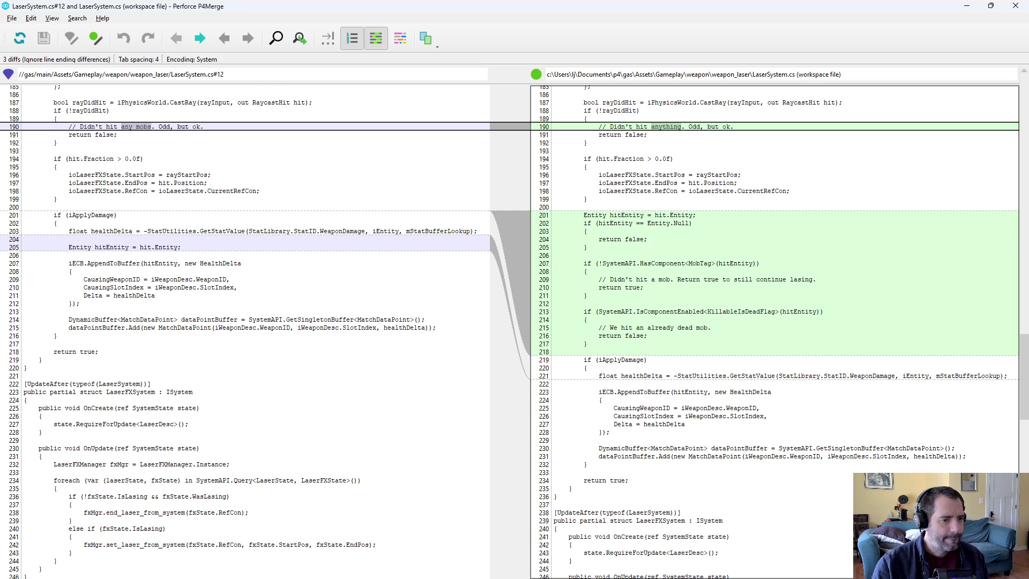
scroll(599, 247, "down", 3)
key("alt+F4")
- Move the three laser files into changelist 1187
left_click(536, 227, "ctrl")
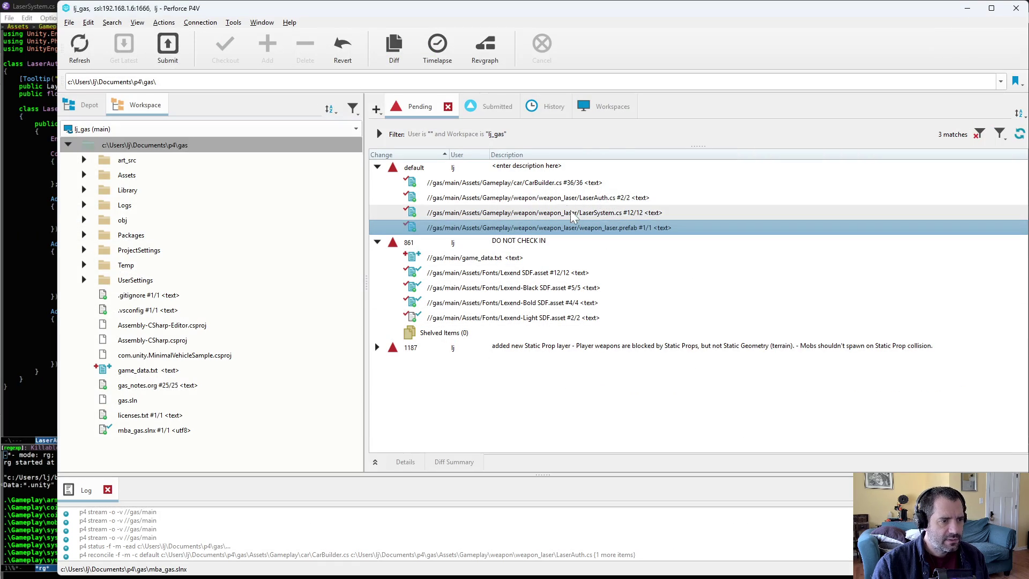
left_click(496, 197, "ctrl")
mouse_move(563, 209)
left_mouse_down()
mouse_move(439, 359)
mouse_move(415, 350)
left_mouse_up()
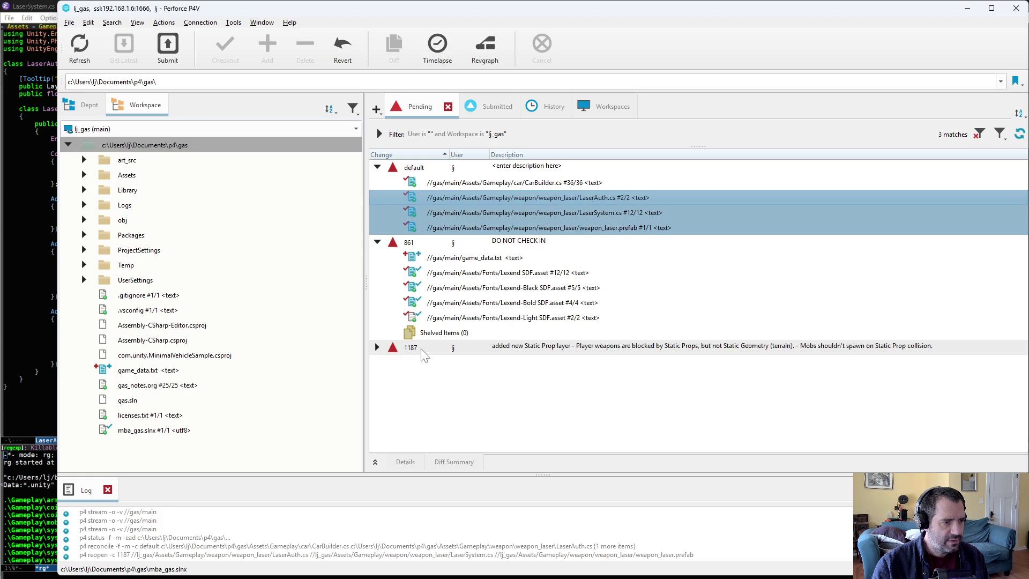
- Review CarBuilder.cs against the depot version, then revert its changes
double_click(511, 183)
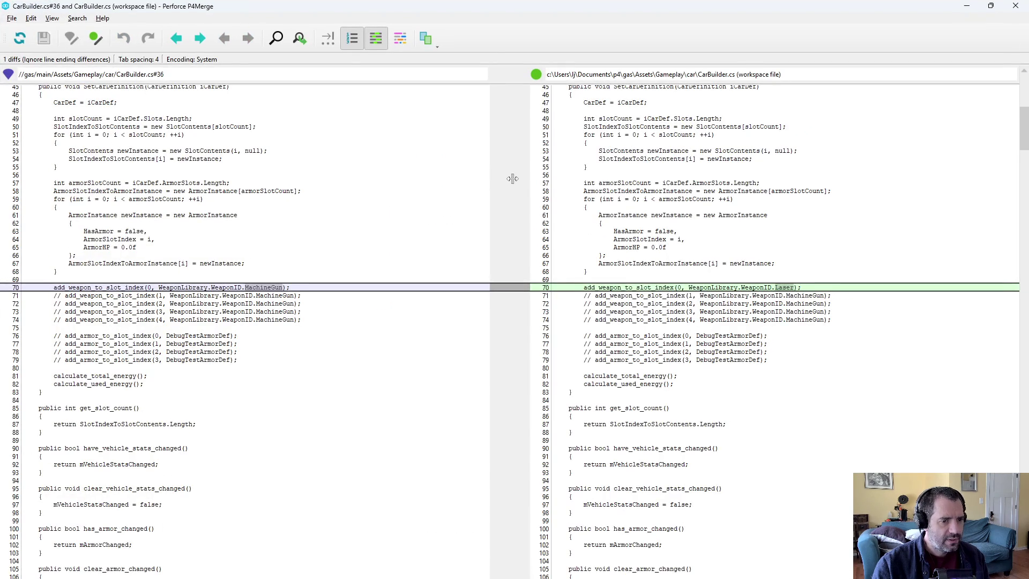
key("alt+F4")
right_click(518, 180)
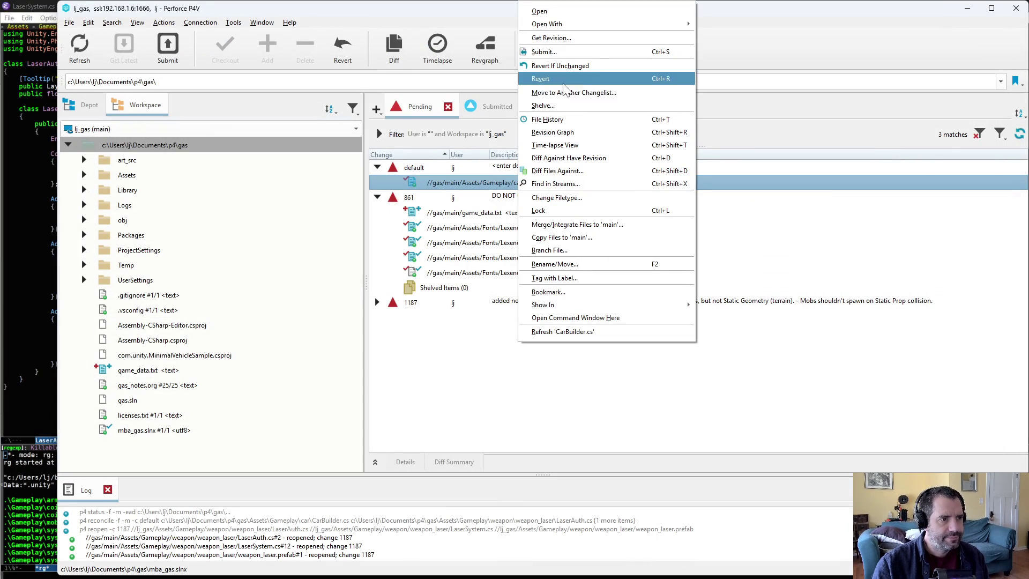
left_click(571, 83)
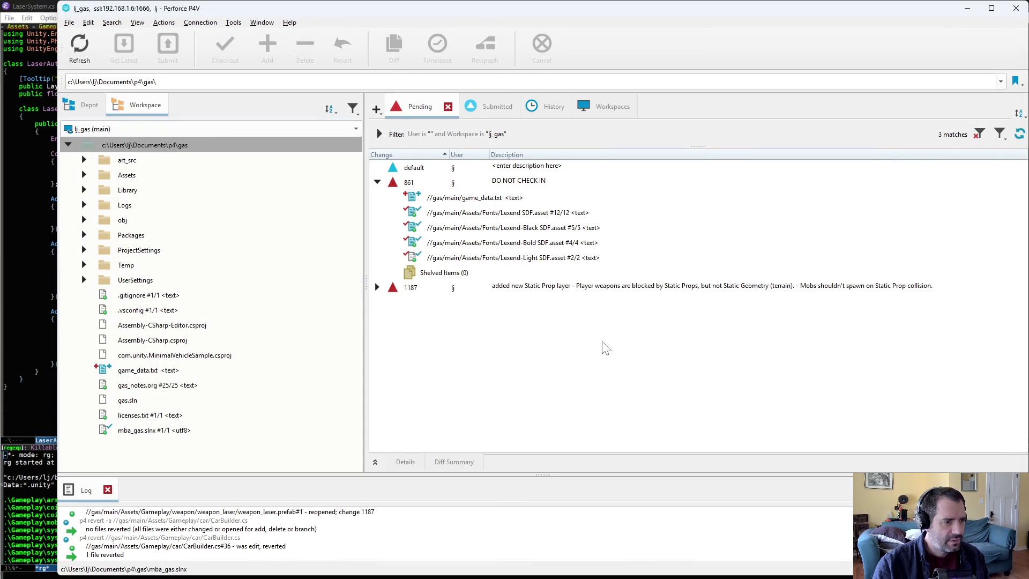
- Expand changelist 1187 to check its files and begin submitting it
double_click(429, 287)
scroll(536, 354, "down", 2)
scroll(536, 354, "down", 3)
scroll(536, 353, "up", 6)
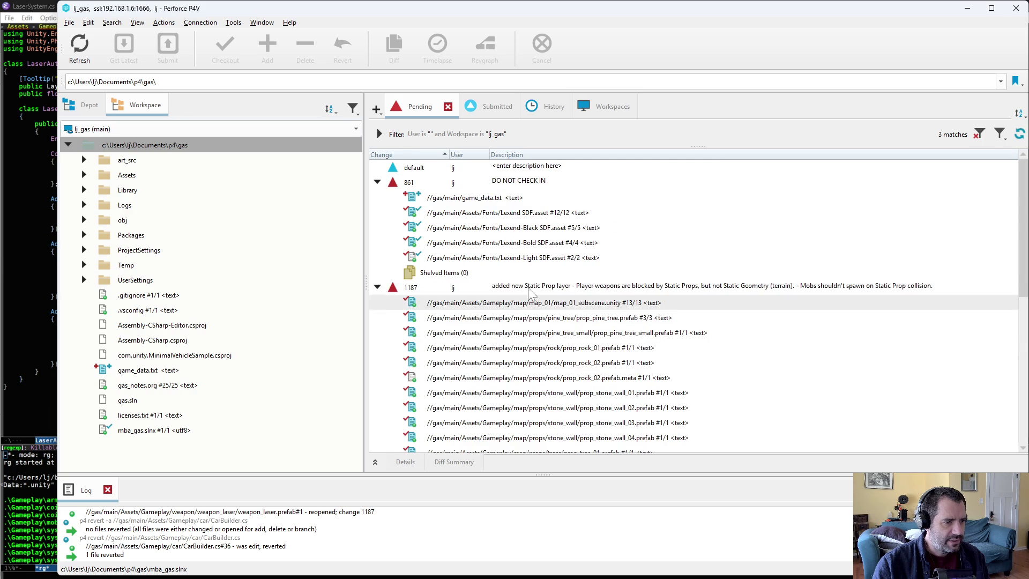
right_click(537, 288)
left_click(600, 297)
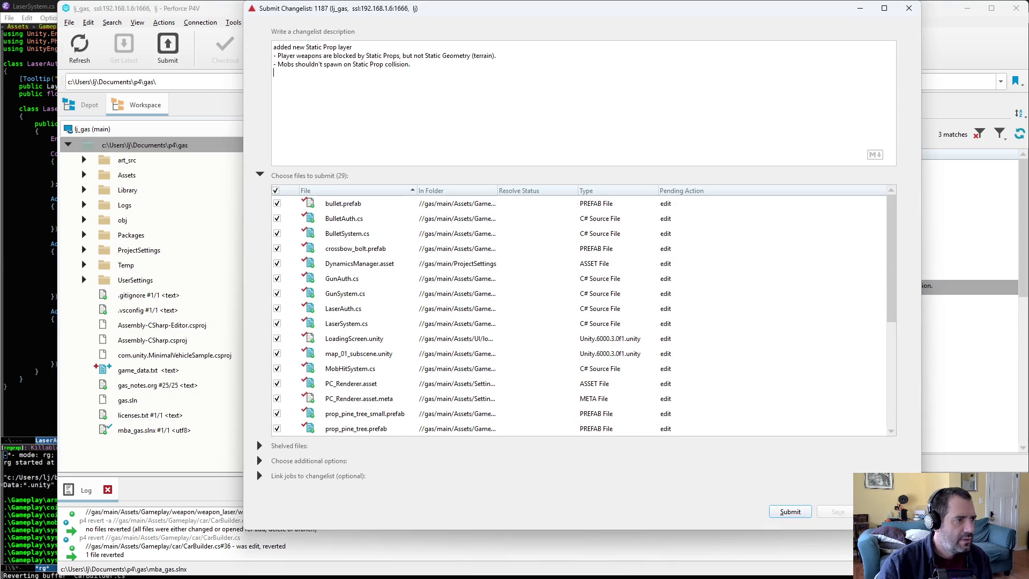
- Append 'Also fixed laser bug.' to changelist 1187's description and submit it
type("-Also fixed laser ")
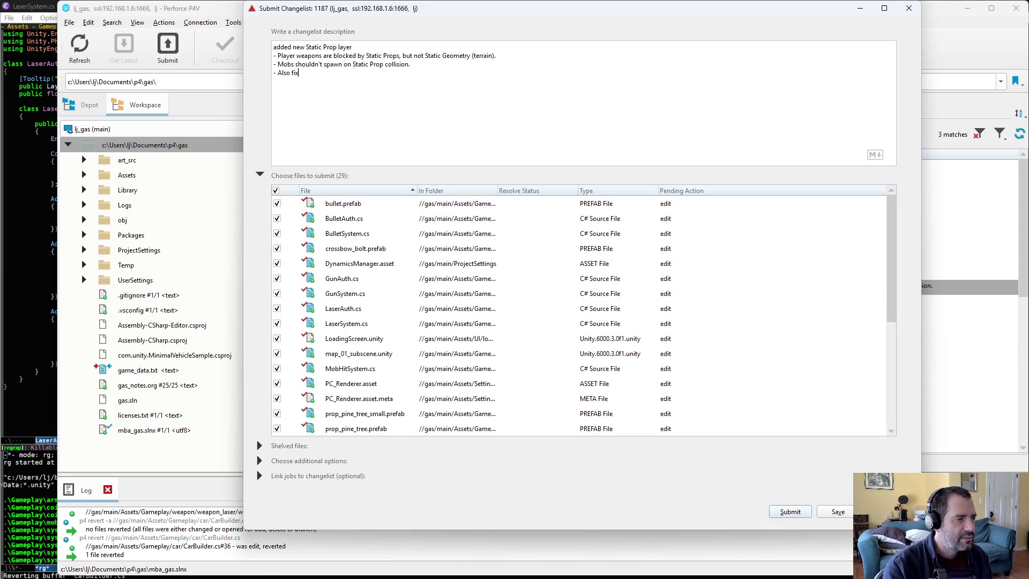
type("bug.")
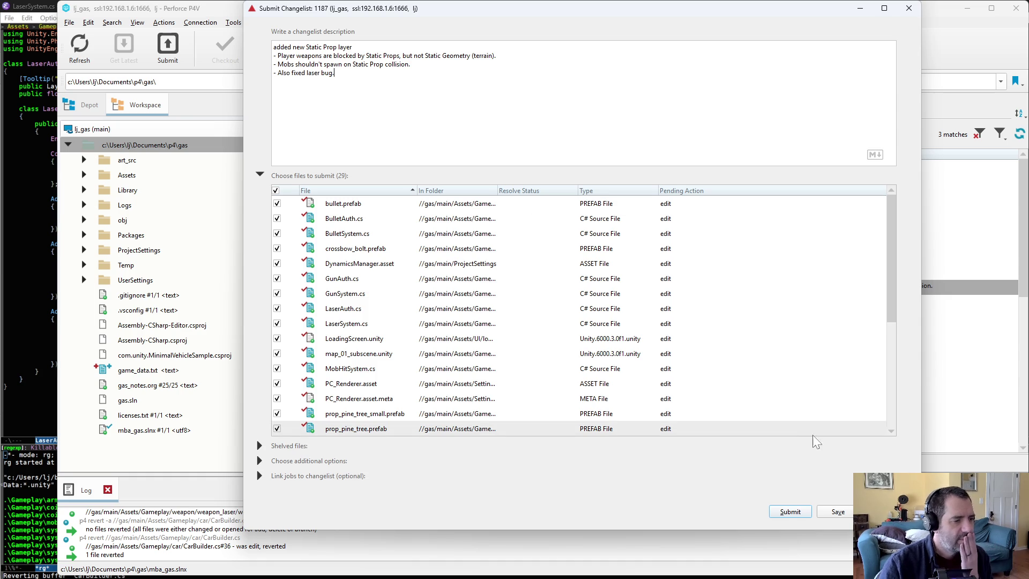
left_click(788, 512)
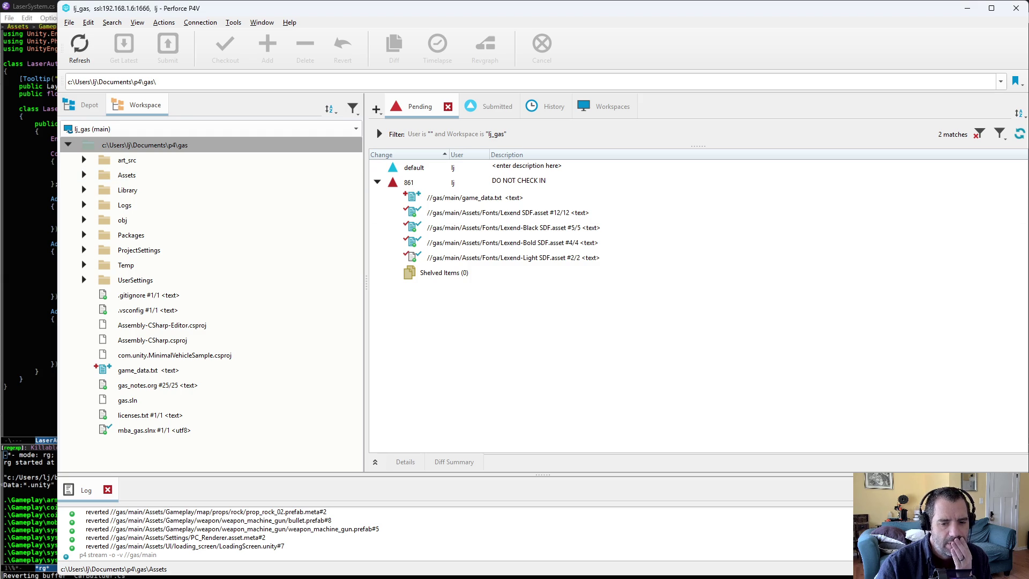
- In Unity, open map_01_subscene from the Assets/Gameplay/map/map_01 folder
key("alt+Tab")
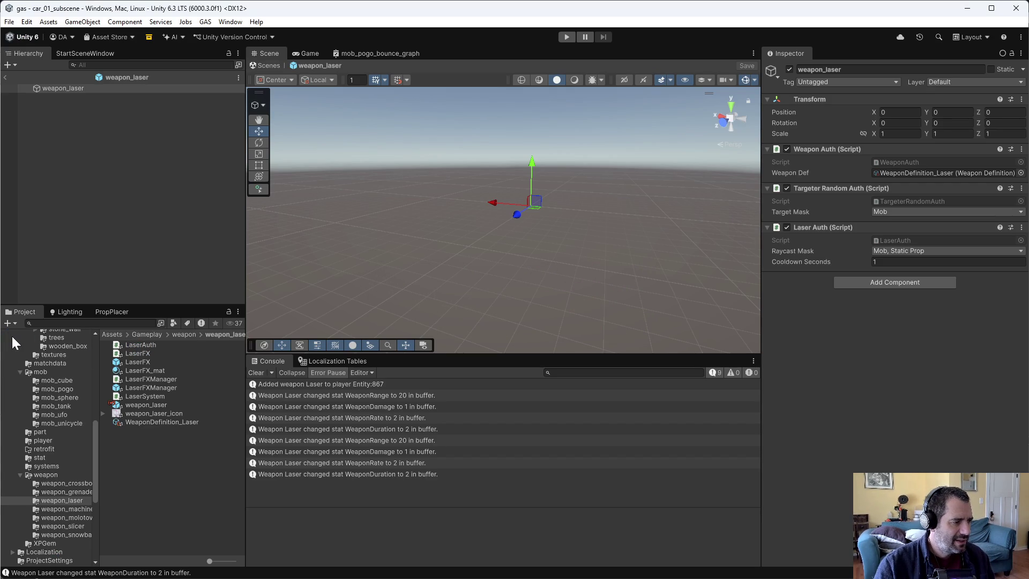
scroll(62, 476, "up", 5)
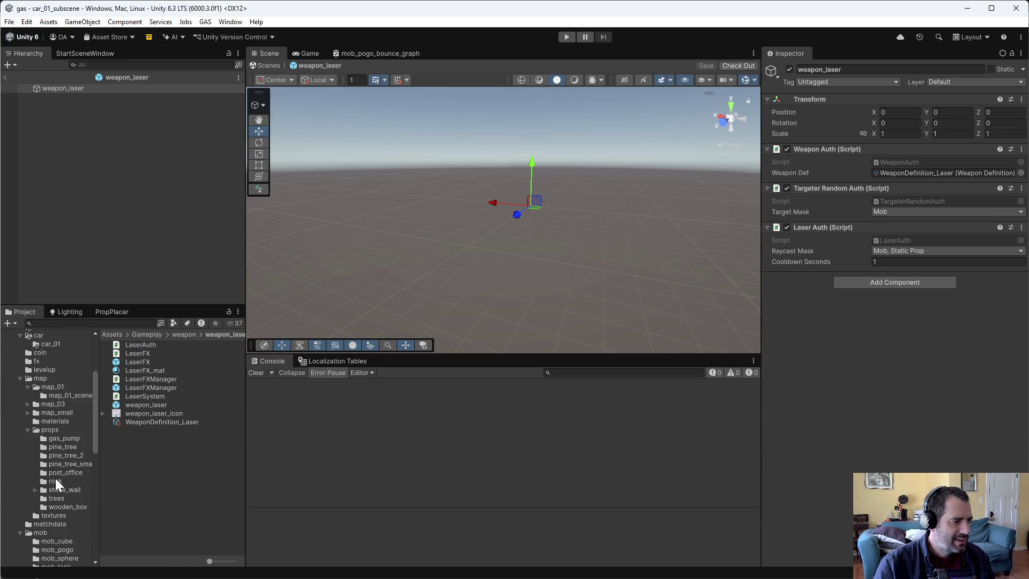
scroll(56, 478, "up", 4)
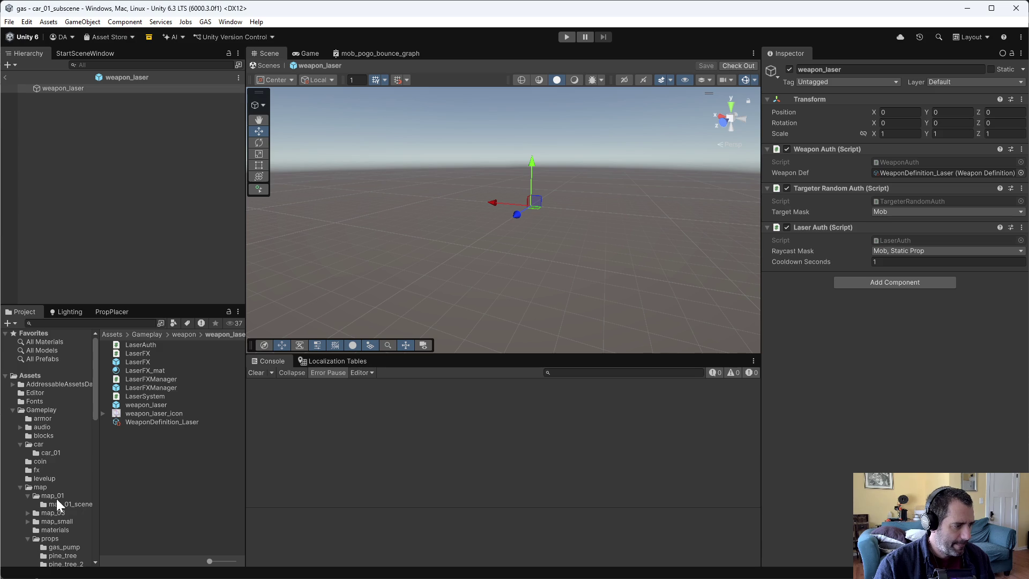
left_click(54, 497)
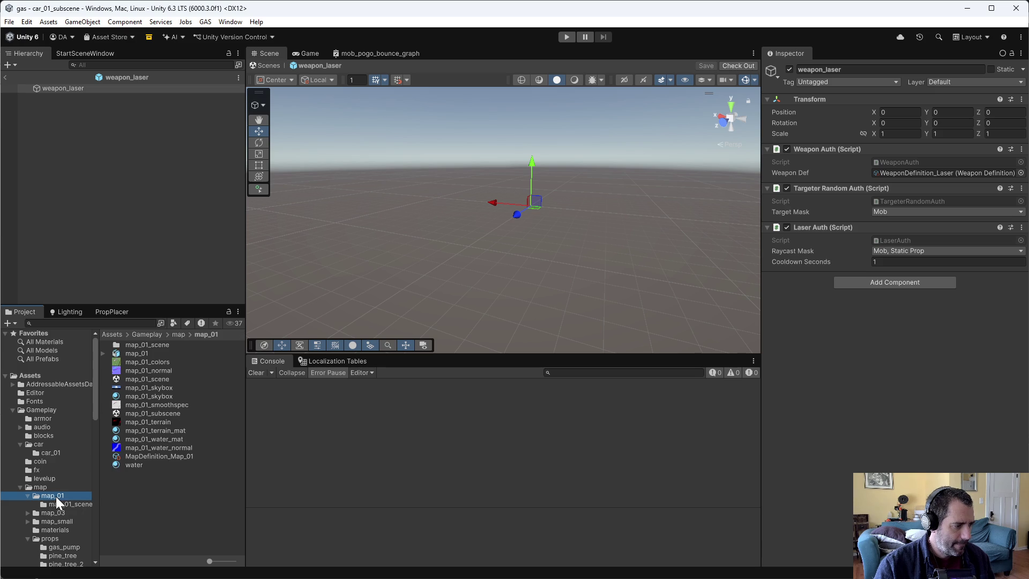
double_click(161, 415)
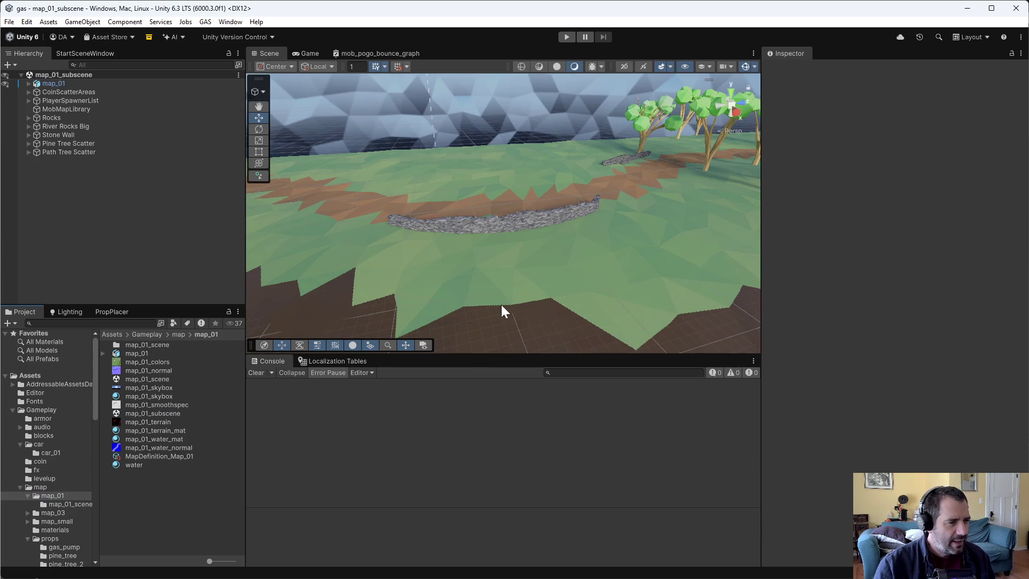
- Select Pine Tree Scatter, then review Path Tree Scatter's settings and deselect it
mouse_move(421, 224)
left_mouse_down()
mouse_move(712, 214)
mouse_move(459, 204)
mouse_move(638, 192)
mouse_move(563, 202)
mouse_move(658, 180)
mouse_move(287, 175)
mouse_move(343, 179)
mouse_move(234, 200)
mouse_move(117, 204)
mouse_move(126, 201)
left_mouse_up()
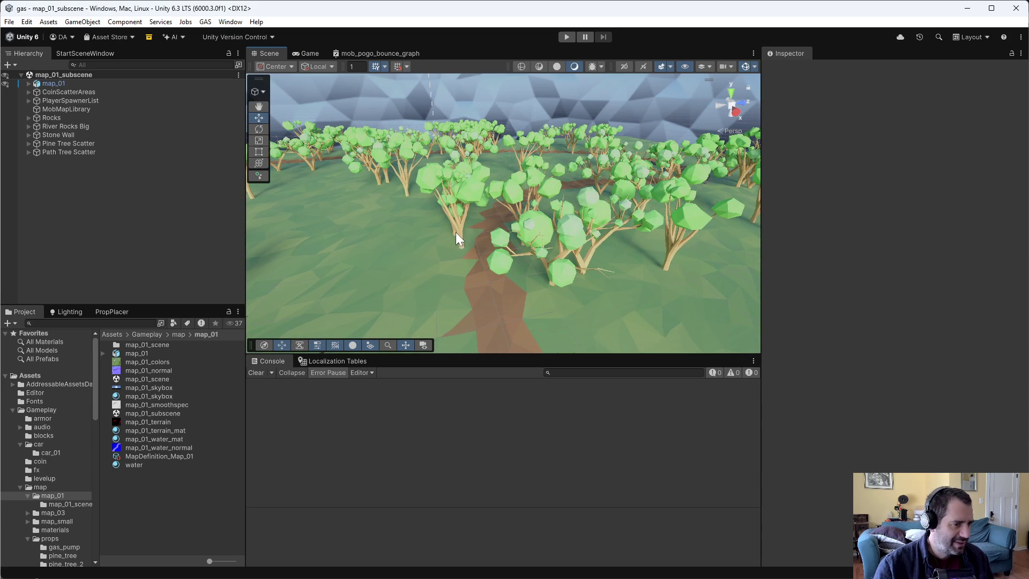
left_click(66, 143)
left_click(70, 150)
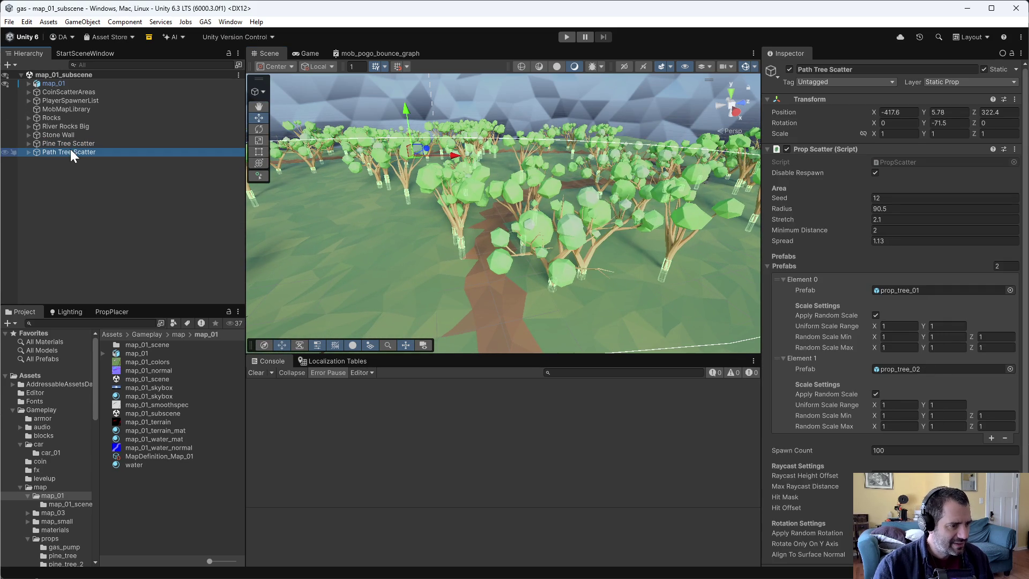
mouse_move(435, 239)
left_mouse_down()
mouse_move(494, 214)
mouse_move(321, 191)
mouse_move(604, 224)
left_mouse_up()
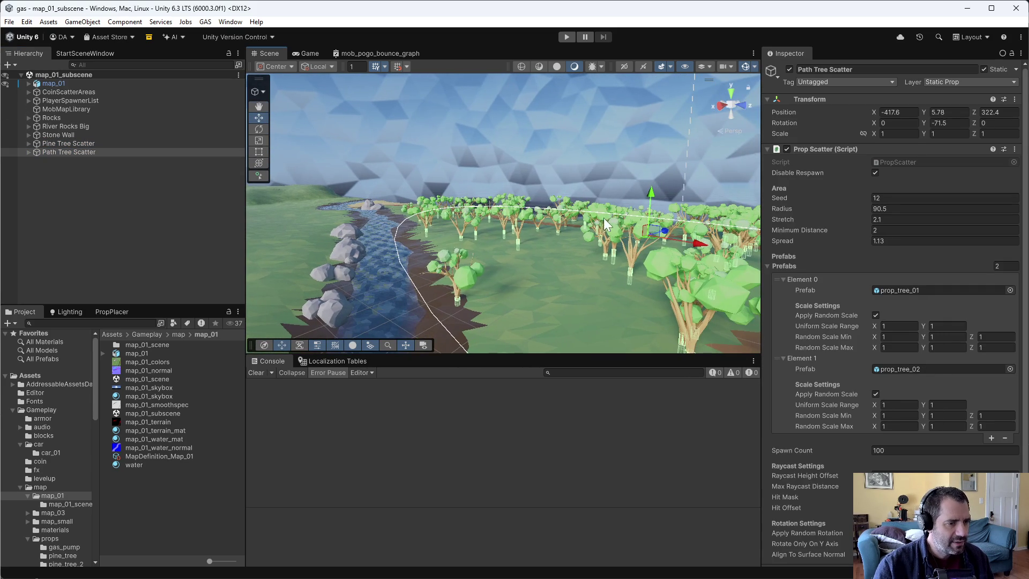
left_click(340, 242)
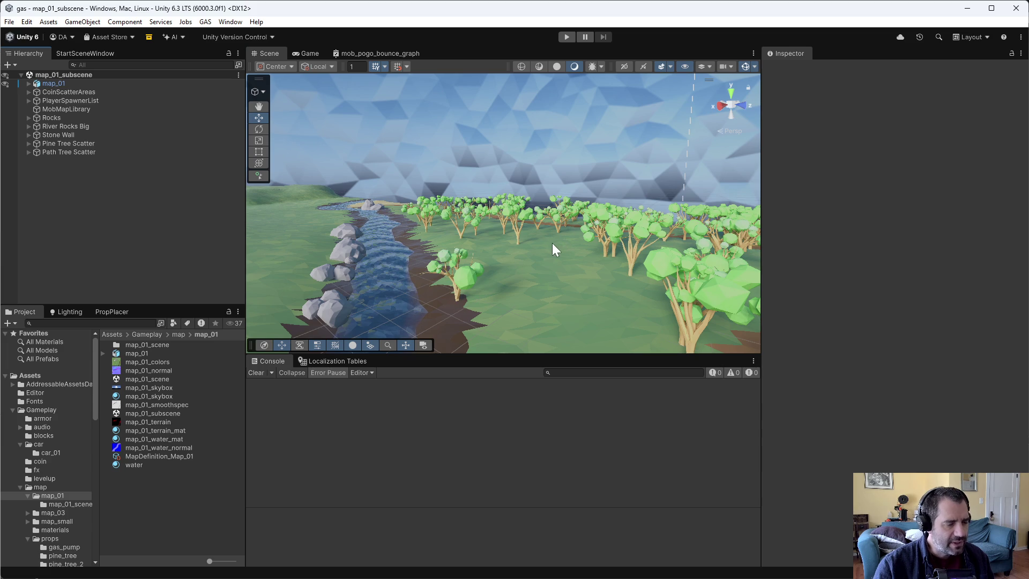
- Orbit and zoom the Scene view toward the pine-covered hillside
mouse_move(337, 265)
left_mouse_down()
mouse_move(256, 212)
mouse_move(460, 207)
mouse_move(223, 208)
left_mouse_up()
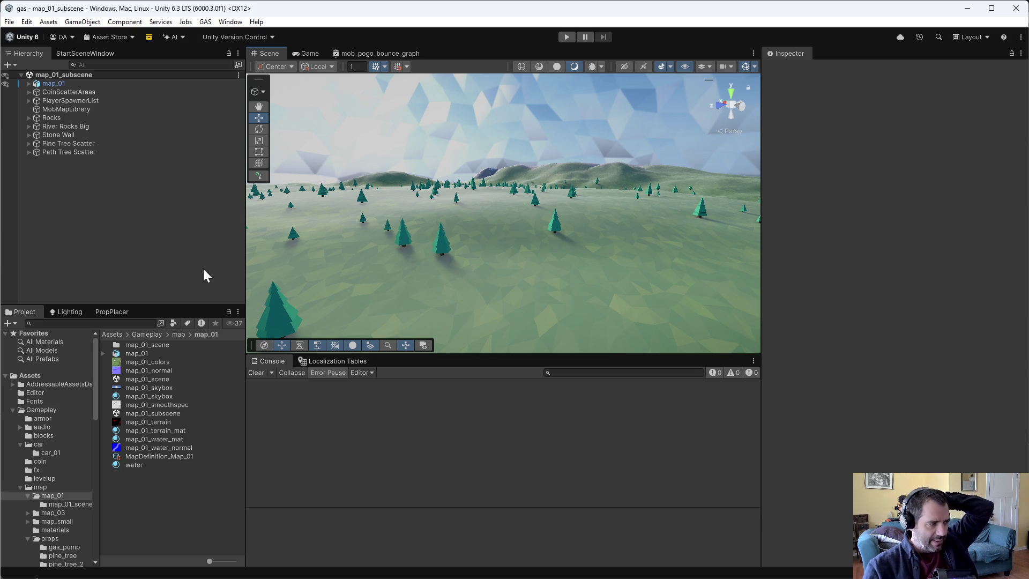
scroll(69, 515, "down", 5)
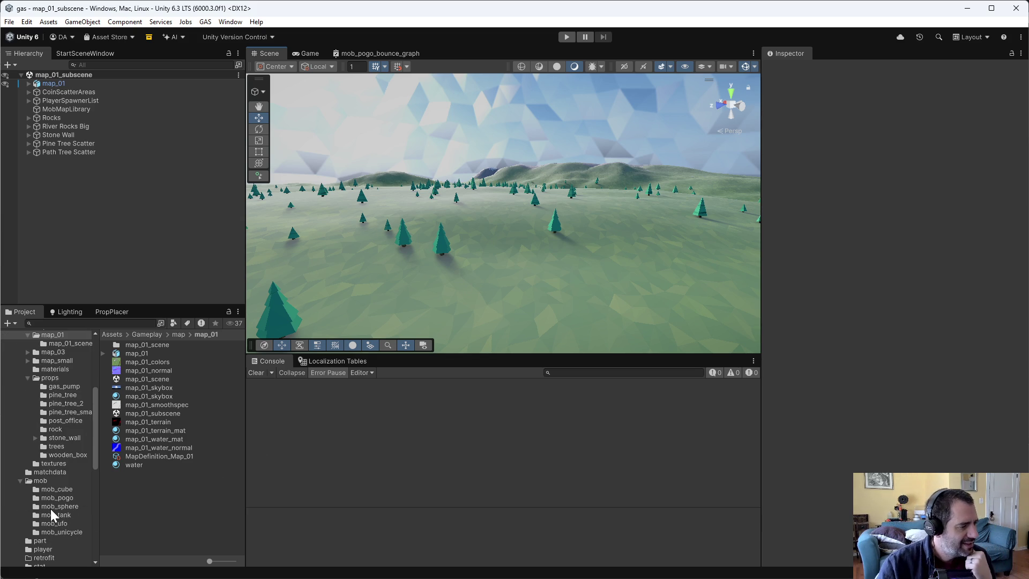
scroll(52, 510, "up", 2)
scroll(52, 508, "up", 3)
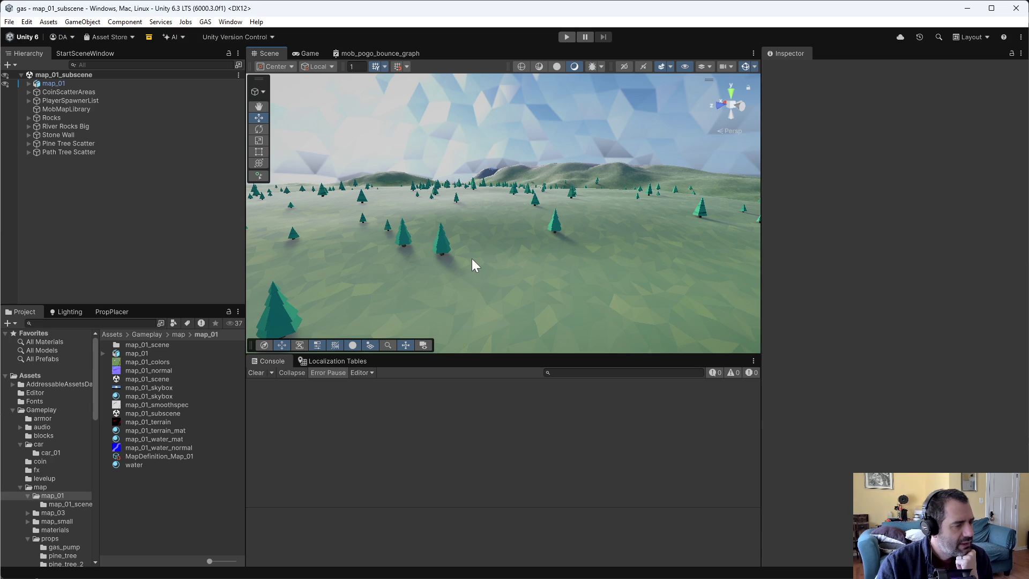
- Select CoinScatterAreas and expand it to list its coin areas
left_click_drag(63, 87, 64, 93)
left_click(63, 91)
left_click(28, 92)
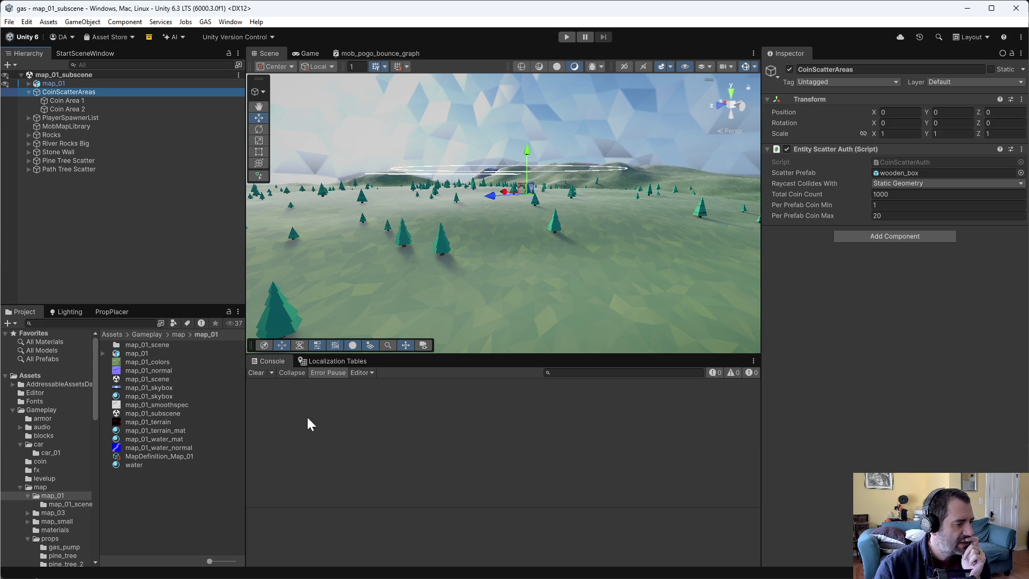
- Switch to Emacs and open gas_notes.org in the right window
key("alt+Tab")
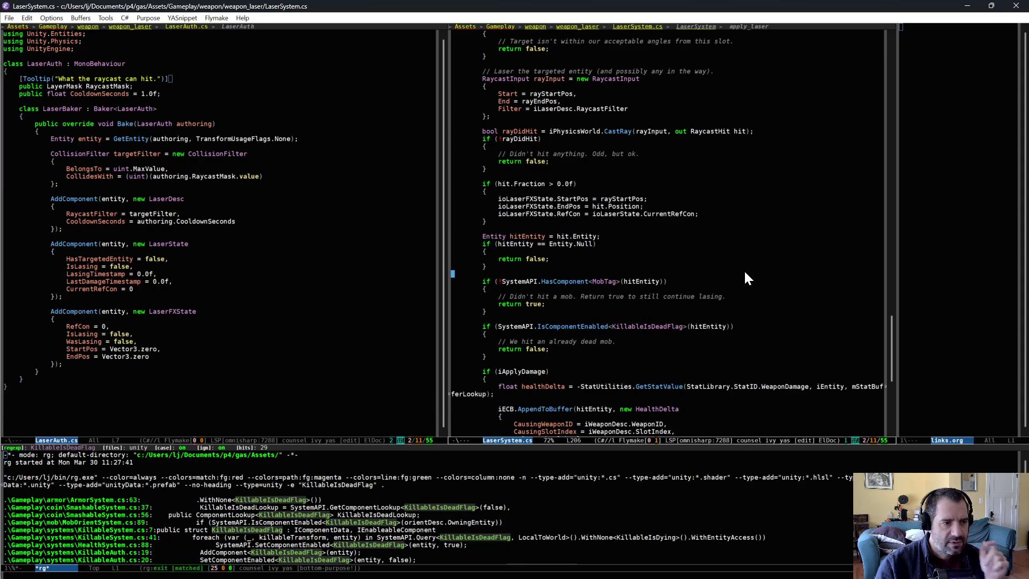
key("ctrl+x")
key("ctrl+f")
key("BackSpace")
key("BackSpace")
key("BackSpace")
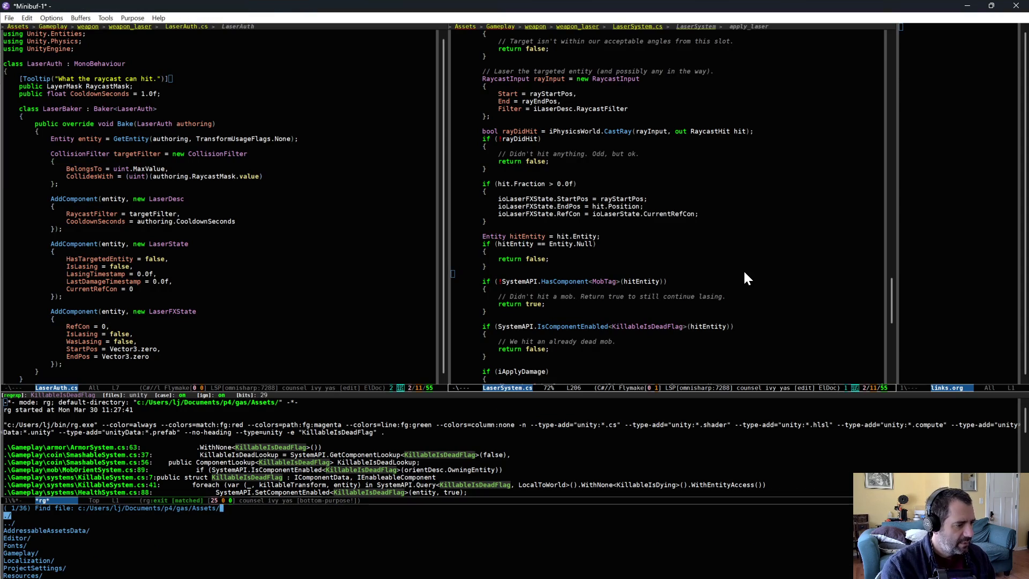
type("gas_notes")
key("Return")
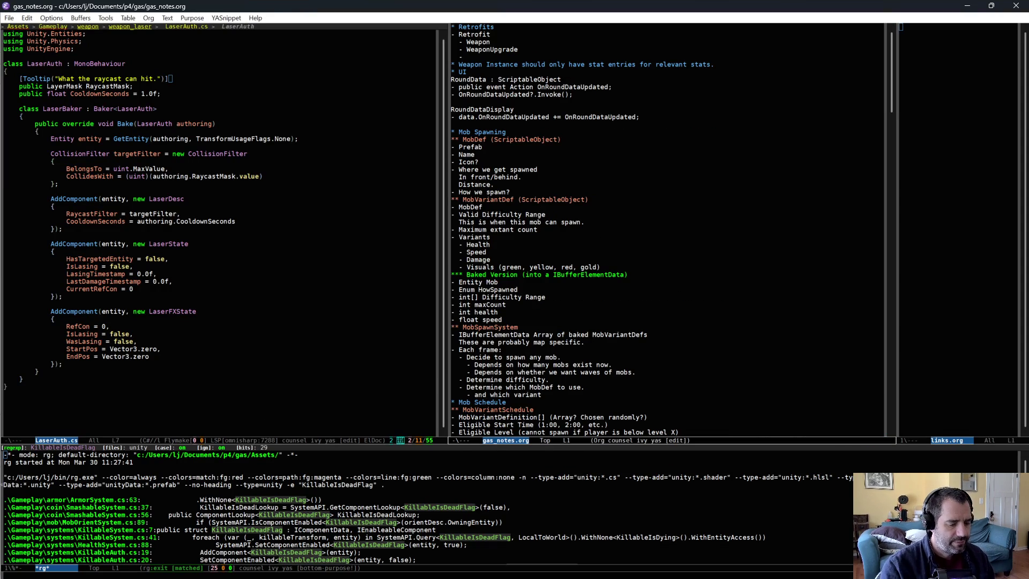
- Fold gas_notes.org to an outline and expand the Blockers before gameplay tuning TODOs
key("shift+Tab")
key("alt+greater")
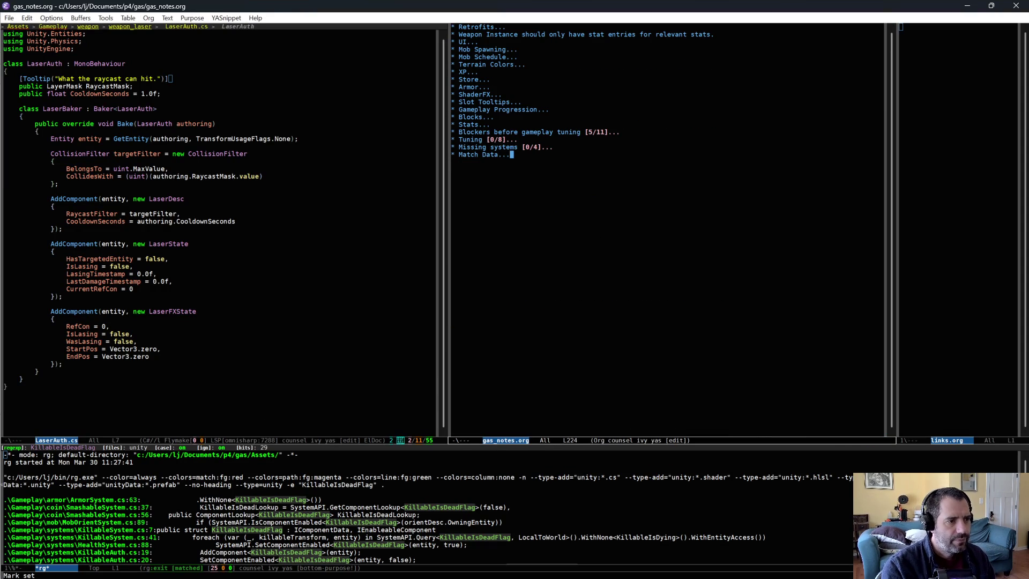
key("Up")
key("Up")
key("Tab")
key("Up")
key("Tab")
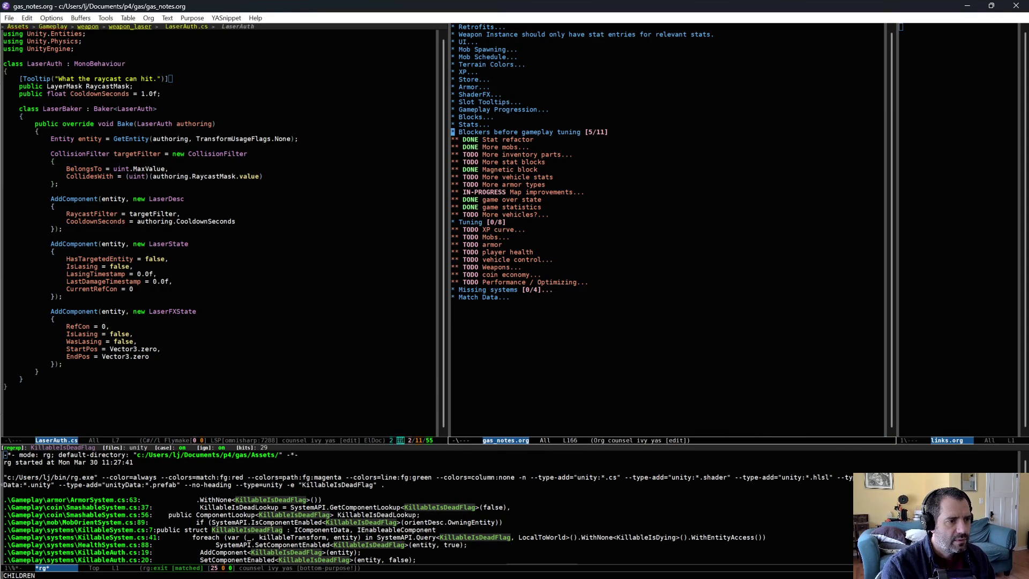
key("Down")
key("Down")
key("Down")
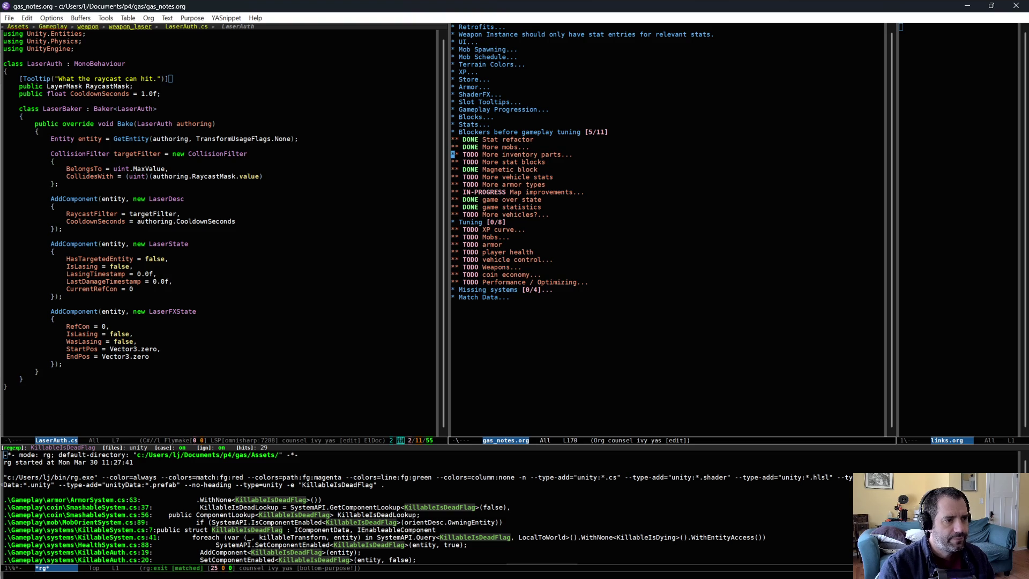
key("Tab")
key("Tab")
key("Down")
key("Down")
key("Down")
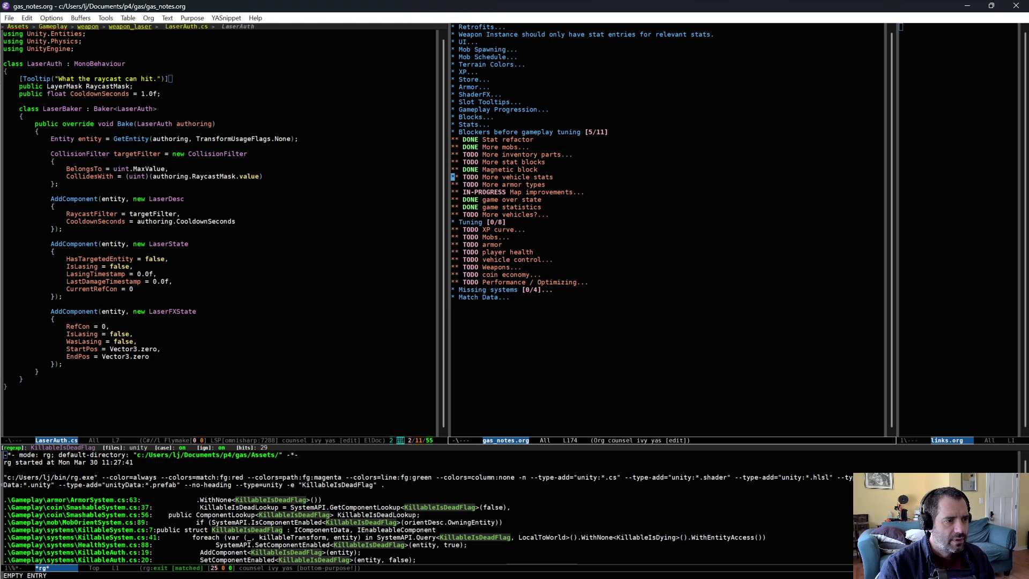
key("End")
- Add the note 'traction, top speed' under More vehicle stats and save gas_notes.org
key("Return")
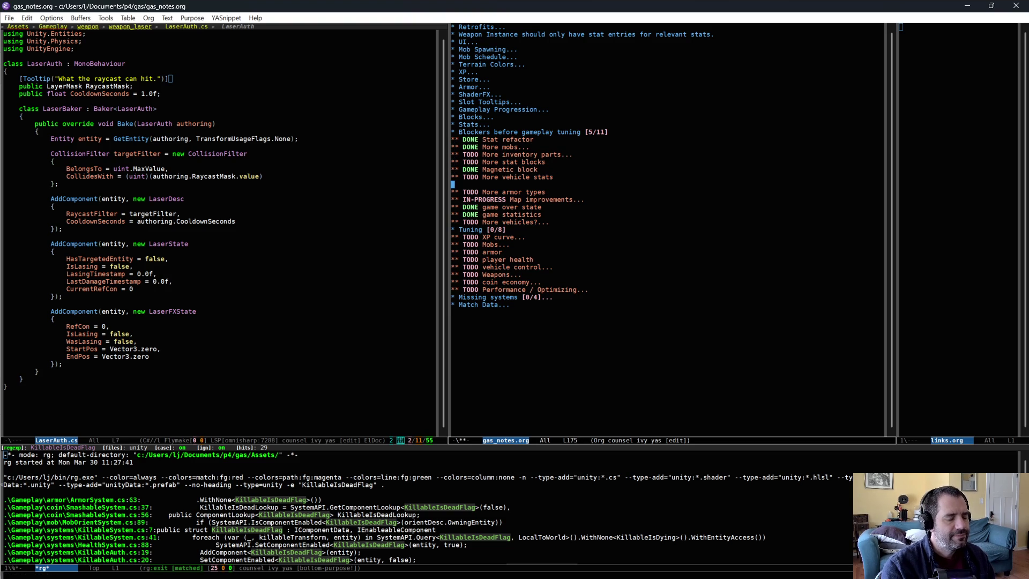
type("traction, t")
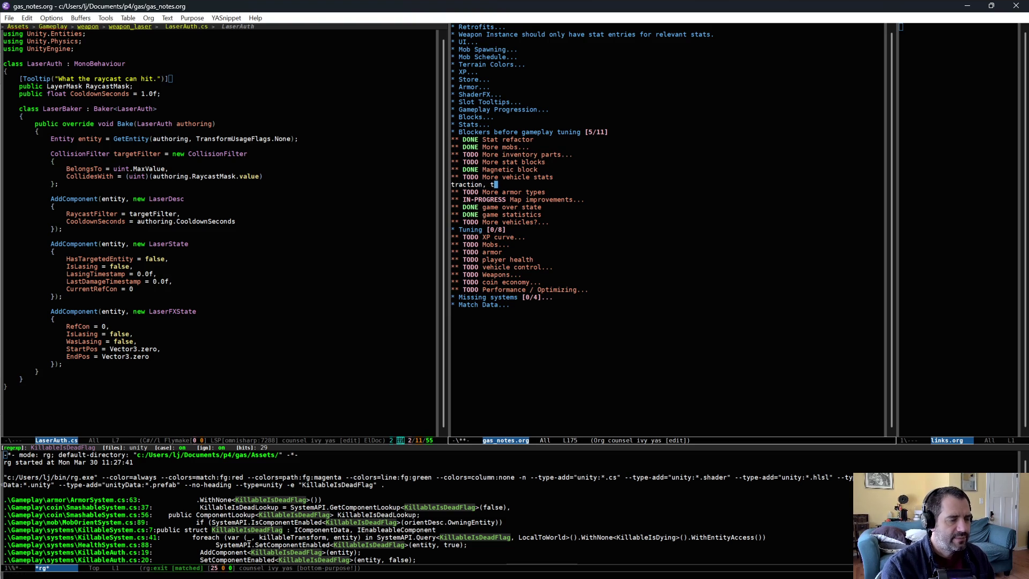
type("op speed")
key("ctrl+x")
key("ctrl+s")
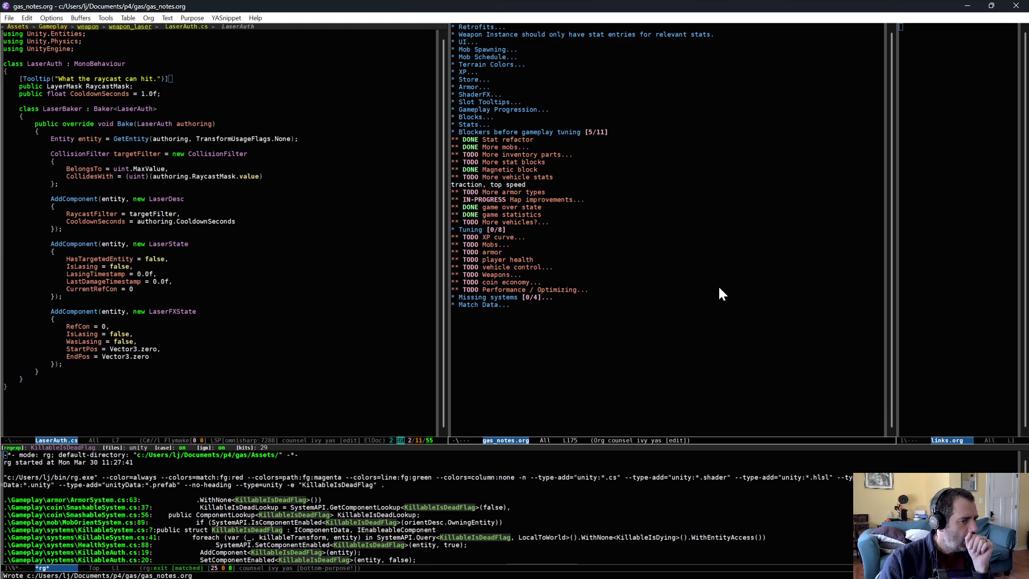
- Go to the Map improvements heading and expand it
left_click(605, 193)
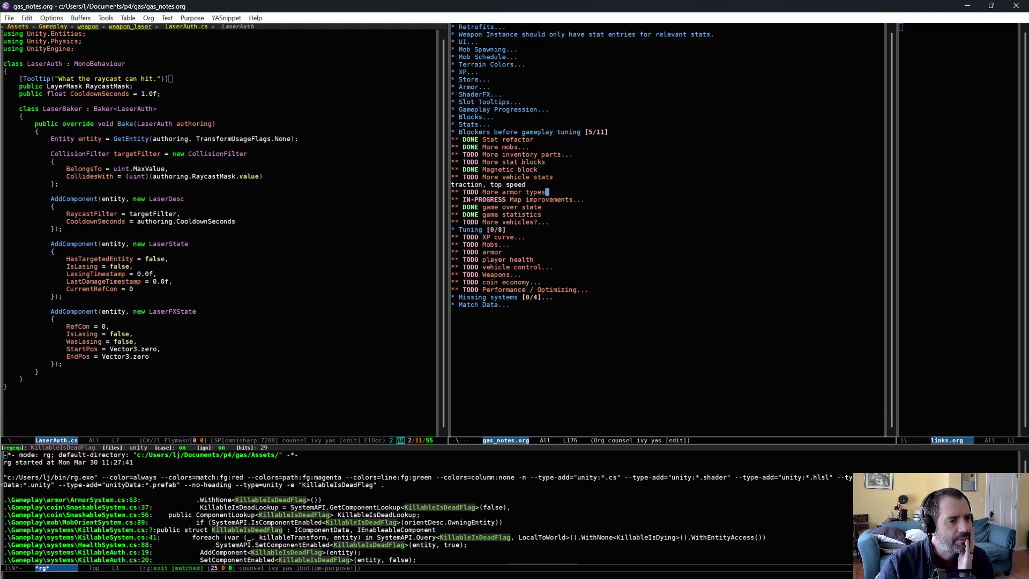
left_click(496, 199)
key("Tab")
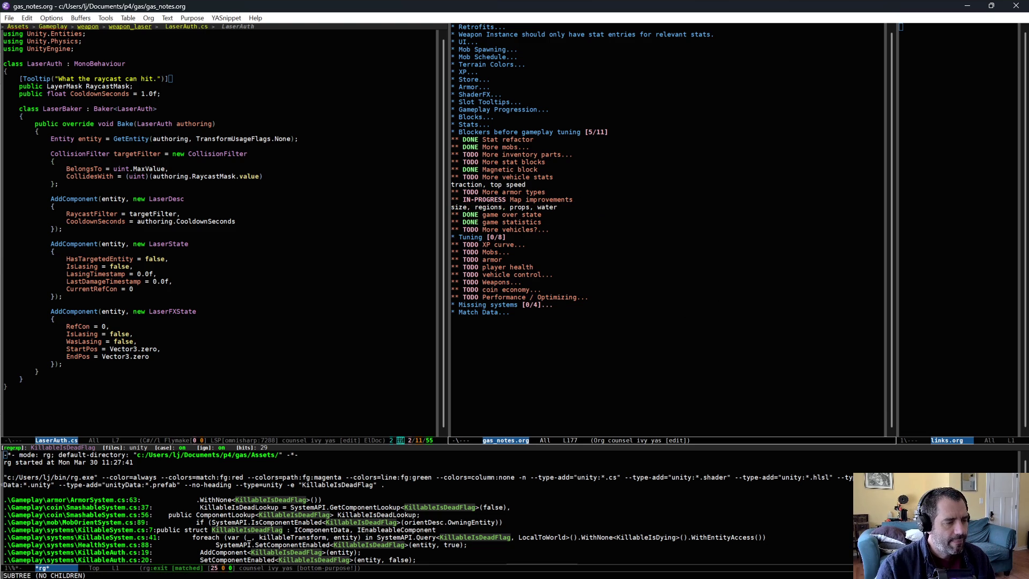
- Mark the words water, regions and size in turn on the Map improvements notes line
key("ctrl+n")
key("ctrl+e")
key("alt+b")
key("ctrl+space")
key("ctrl+e")
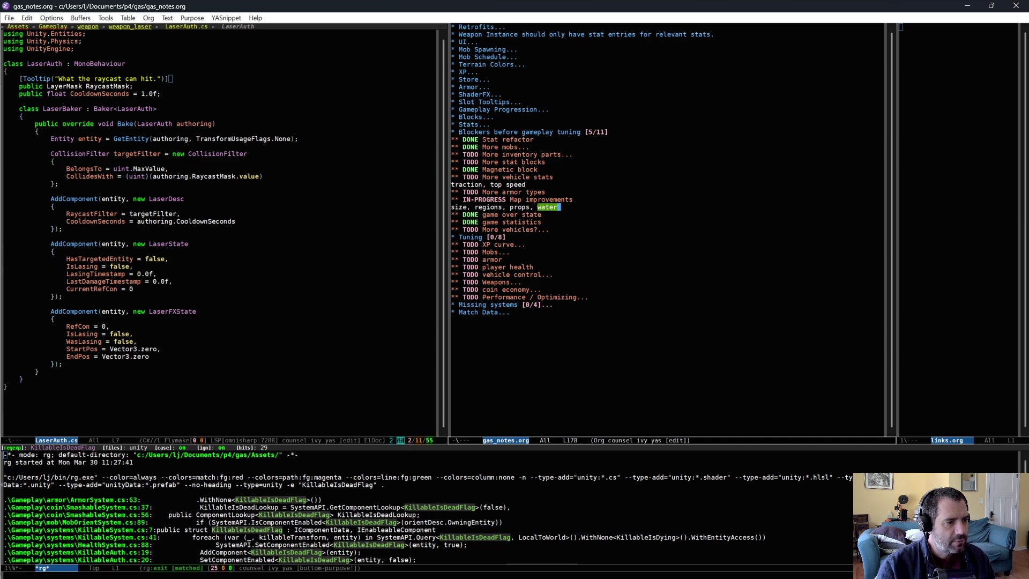
key("ctrl+g")
key("alt+b")
key("alt+b")
key("alt+b")
key("ctrl+space")
key("alt+f")
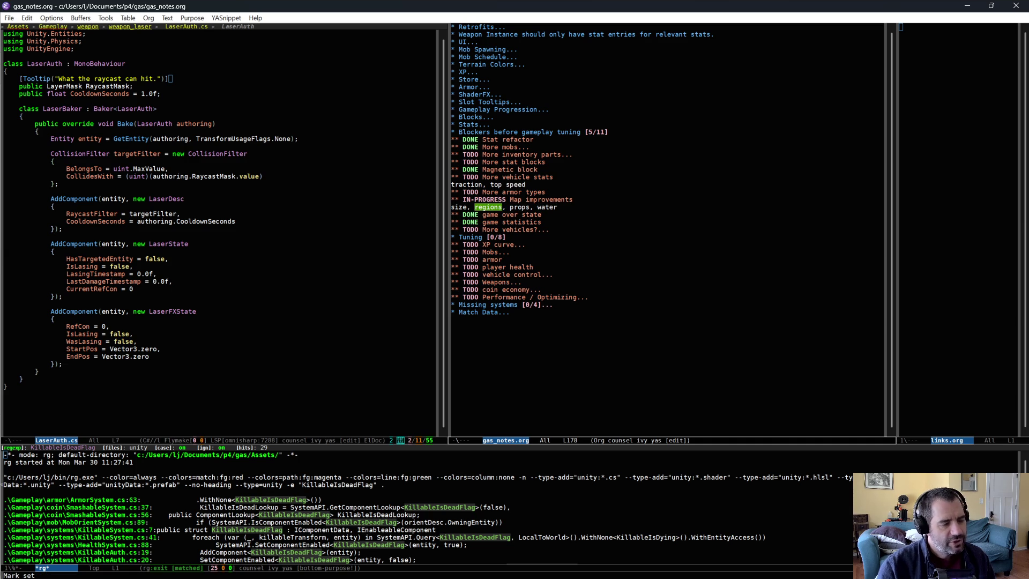
key("ctrl+g")
key("alt+b")
key("alt+b")
key("ctrl+space")
key("alt+f")
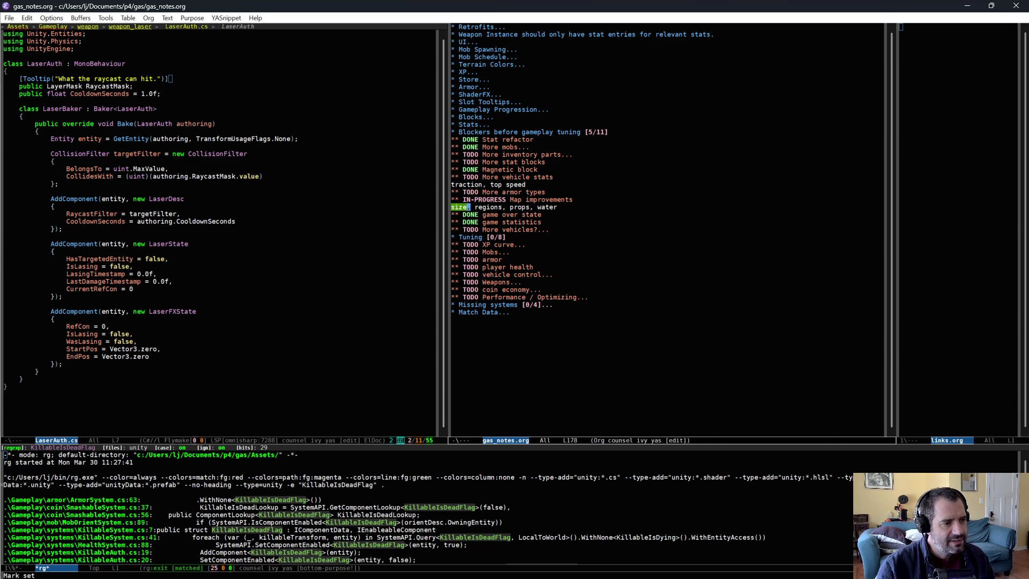
key("ctrl+g")
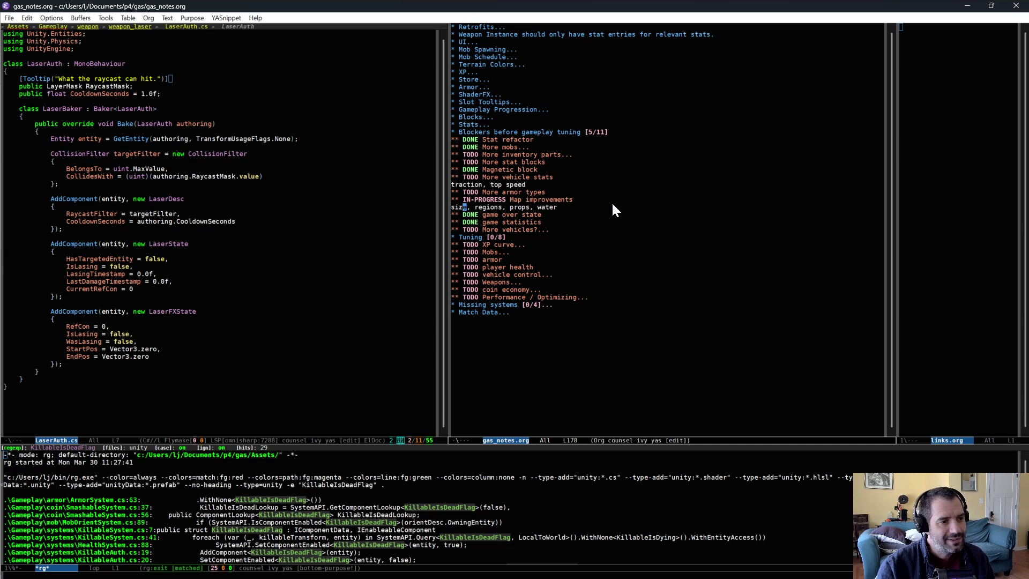
- Add an 'edge-of-world collision' note under Map improvements, save, and return to Unity
key("ctrl+p")
key("ctrl+e")
key("Return")
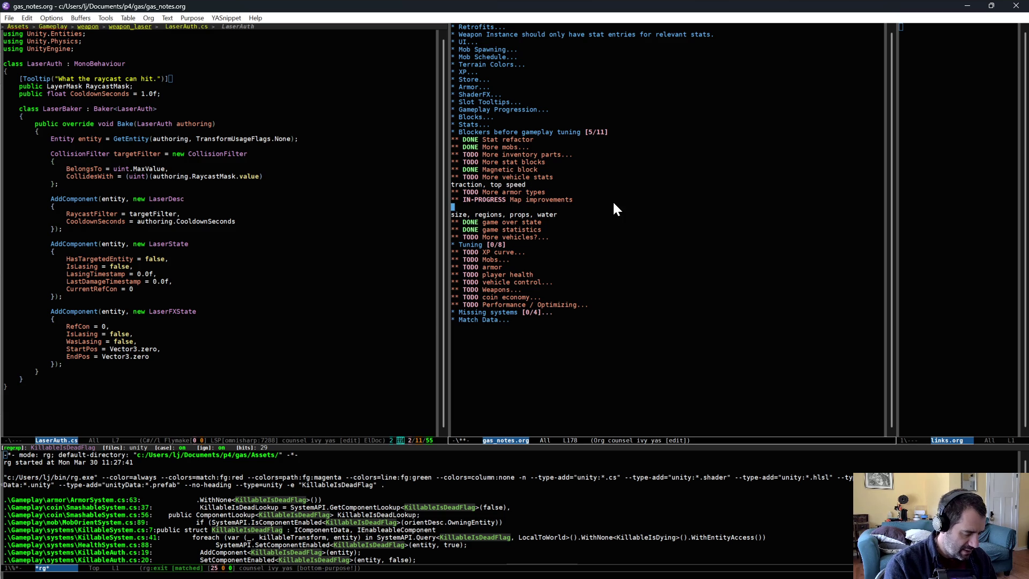
type("edge-of-world col")
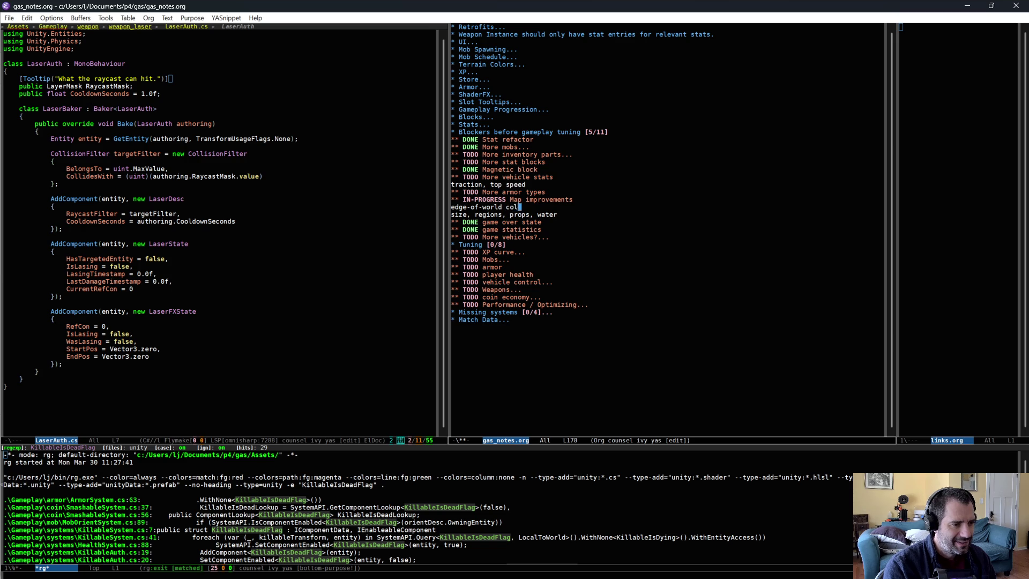
type("ision")
key("ctrl+x")
key("ctrl+s")
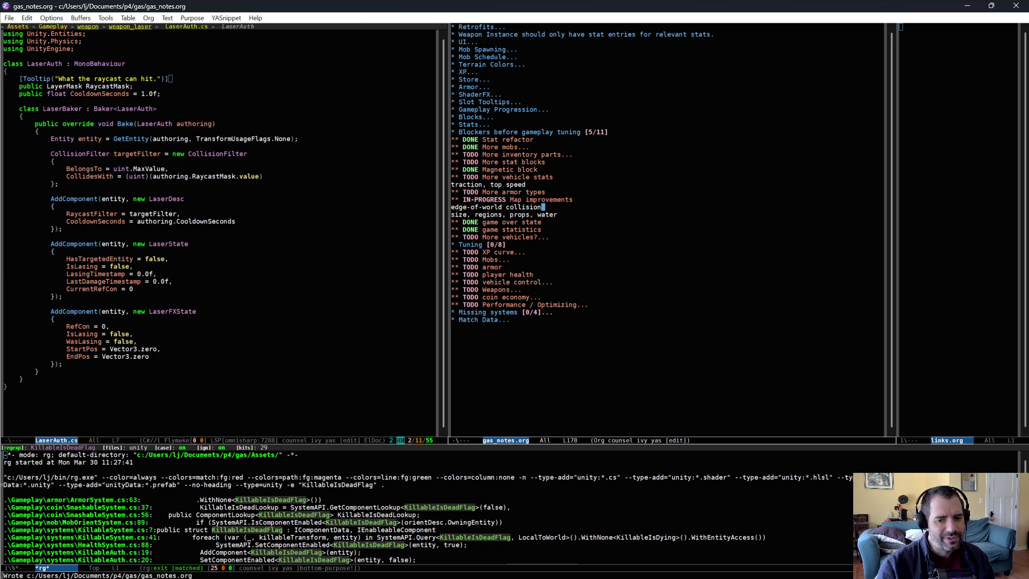
key("alt+Tab")
- Orbit toward map_01's edge, turn off the Scene grid, and inspect the skybox beyond the terrain
mouse_move(585, 238)
left_mouse_down()
mouse_move(746, 224)
mouse_move(760, 234)
left_mouse_up()
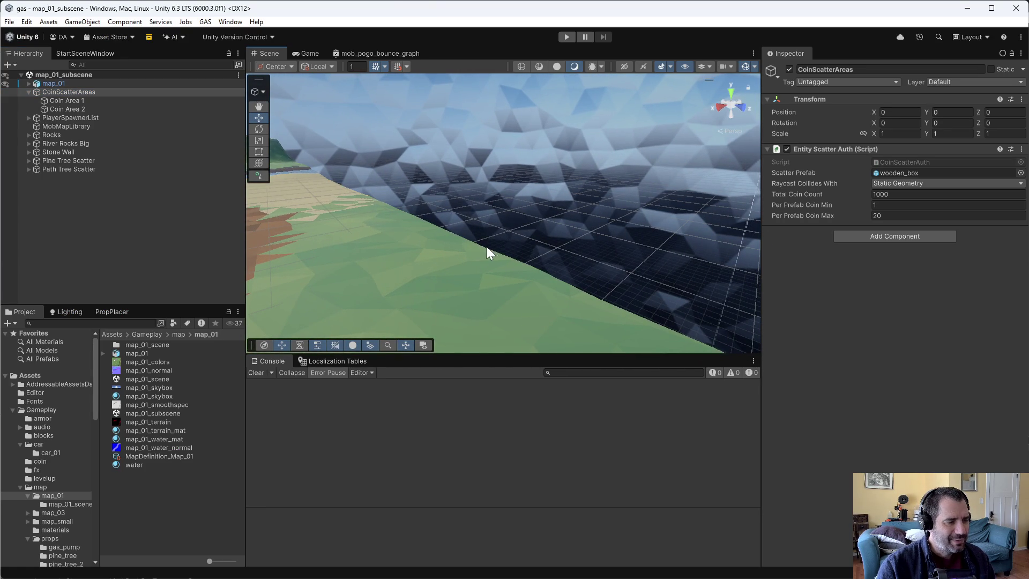
mouse_move(416, 241)
left_mouse_down()
mouse_move(688, 237)
mouse_move(586, 232)
mouse_move(494, 257)
left_mouse_up()
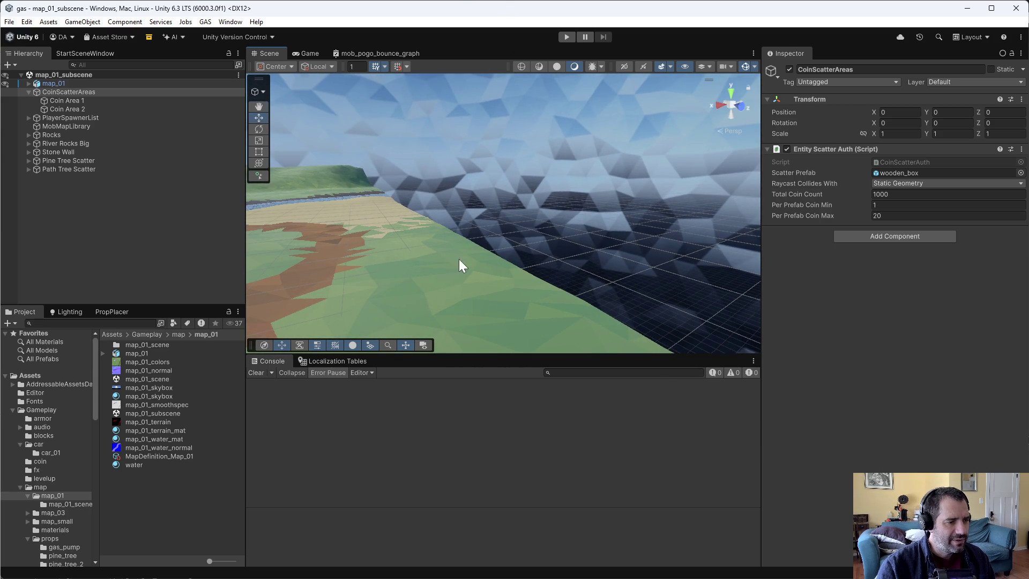
left_click_drag(459, 259, 590, 283)
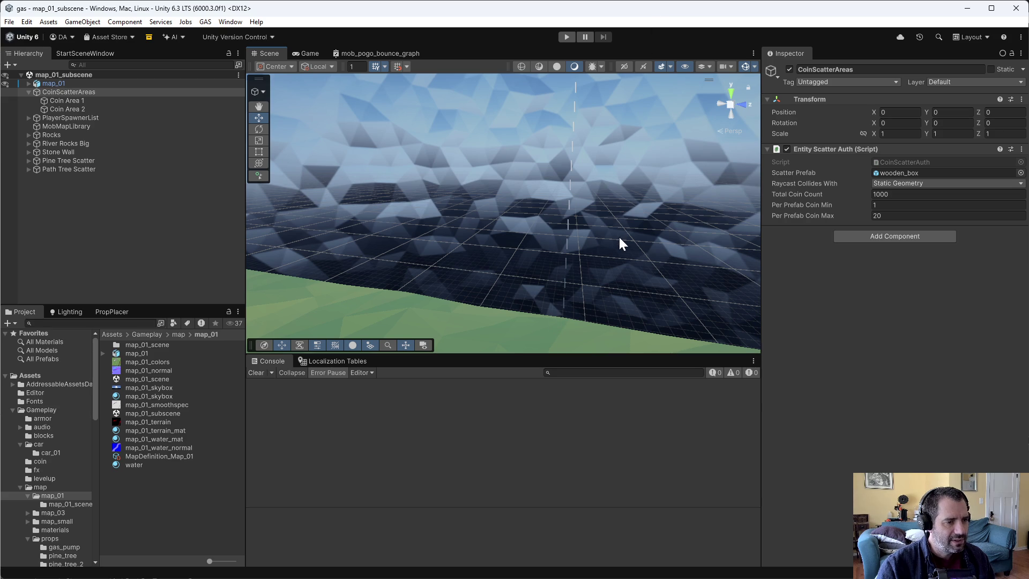
left_click(372, 69)
mouse_move(505, 121)
left_mouse_down()
mouse_move(593, 157)
mouse_move(650, 101)
mouse_move(651, 68)
mouse_move(621, 238)
mouse_move(563, 202)
mouse_move(568, 211)
mouse_move(451, 219)
left_mouse_up()
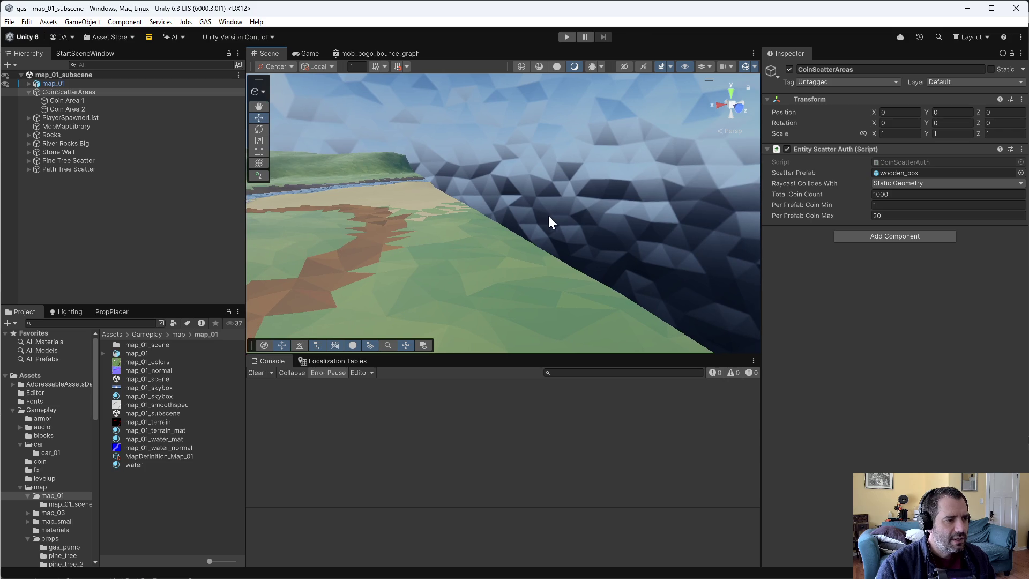
mouse_move(553, 219)
left_mouse_down()
mouse_move(574, 216)
mouse_move(481, 232)
mouse_move(528, 218)
mouse_move(658, 212)
mouse_move(528, 226)
left_mouse_up()
key("e")
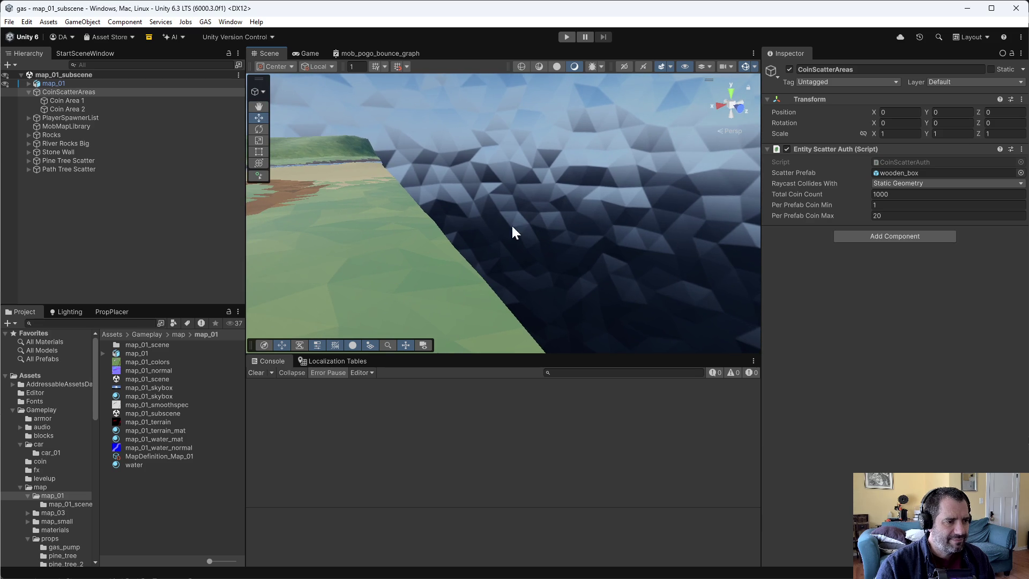
mouse_move(512, 227)
left_mouse_down()
mouse_move(335, 202)
mouse_move(506, 207)
mouse_move(435, 219)
left_mouse_up()
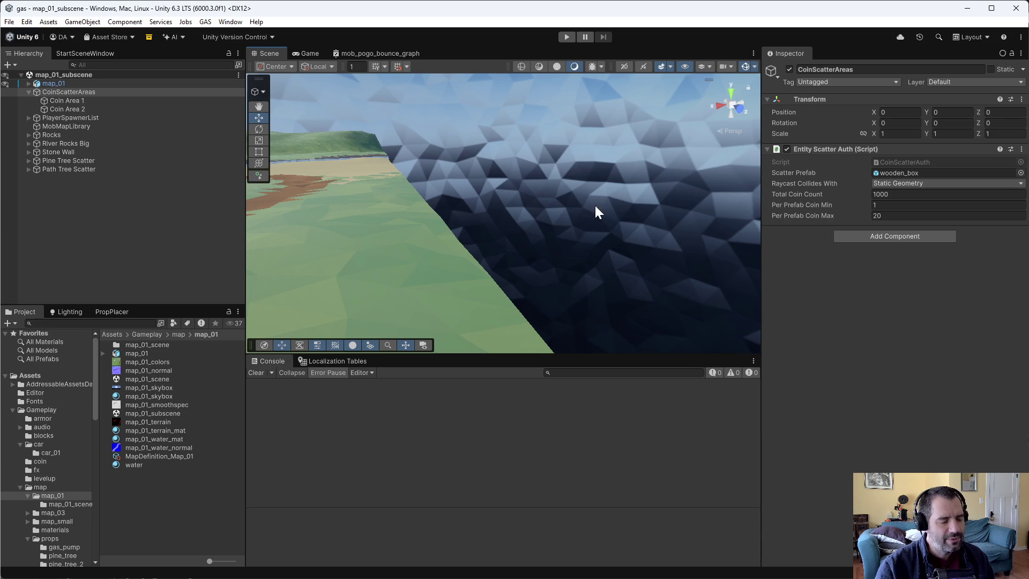
mouse_move(726, 228)
left_mouse_down()
mouse_move(241, 168)
mouse_move(368, 205)
left_mouse_up()
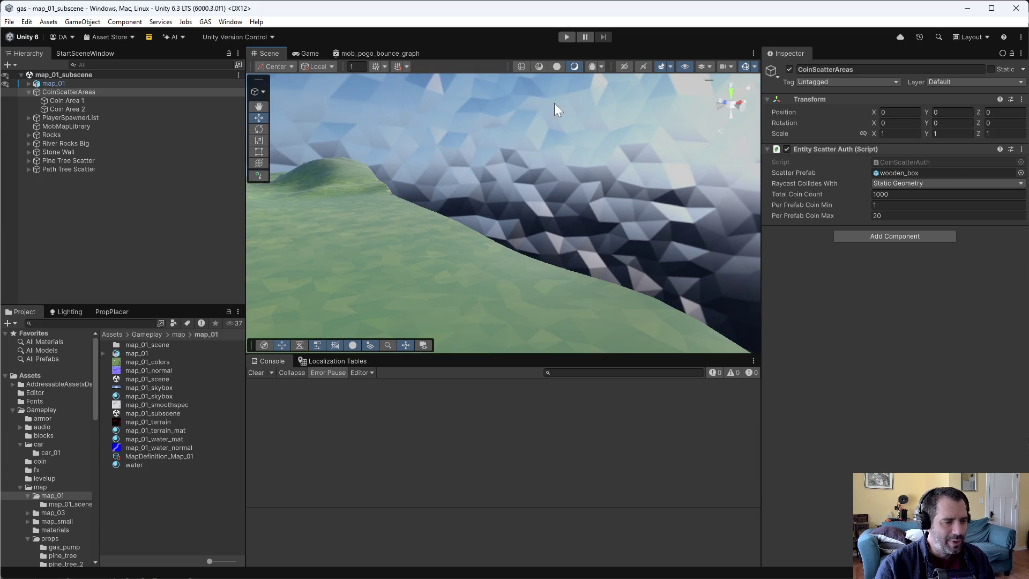
mouse_move(555, 106)
left_mouse_down()
mouse_move(529, 202)
mouse_move(425, 196)
mouse_move(368, 213)
mouse_move(257, 208)
left_mouse_up()
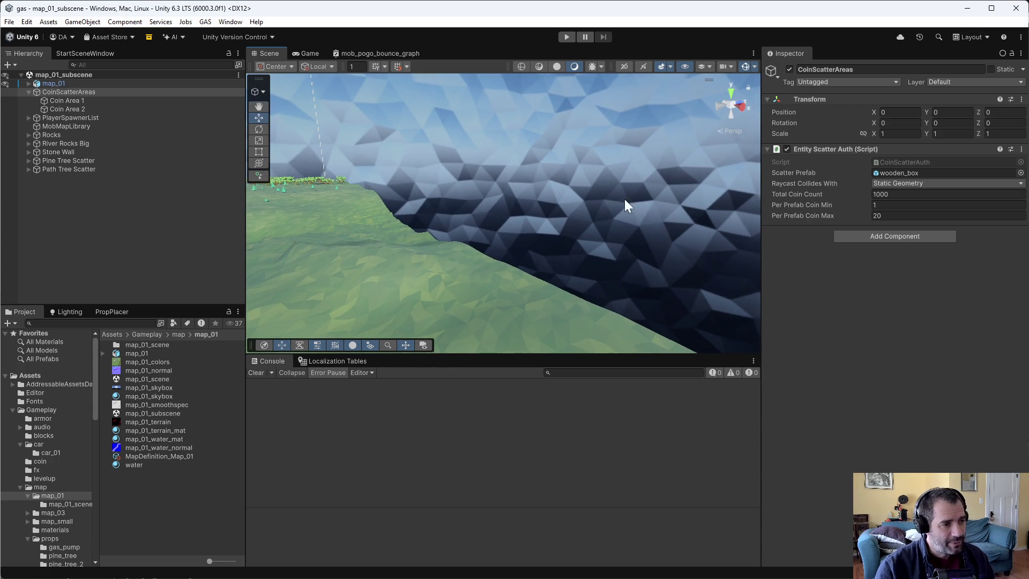
left_click_drag(625, 198, 541, 200)
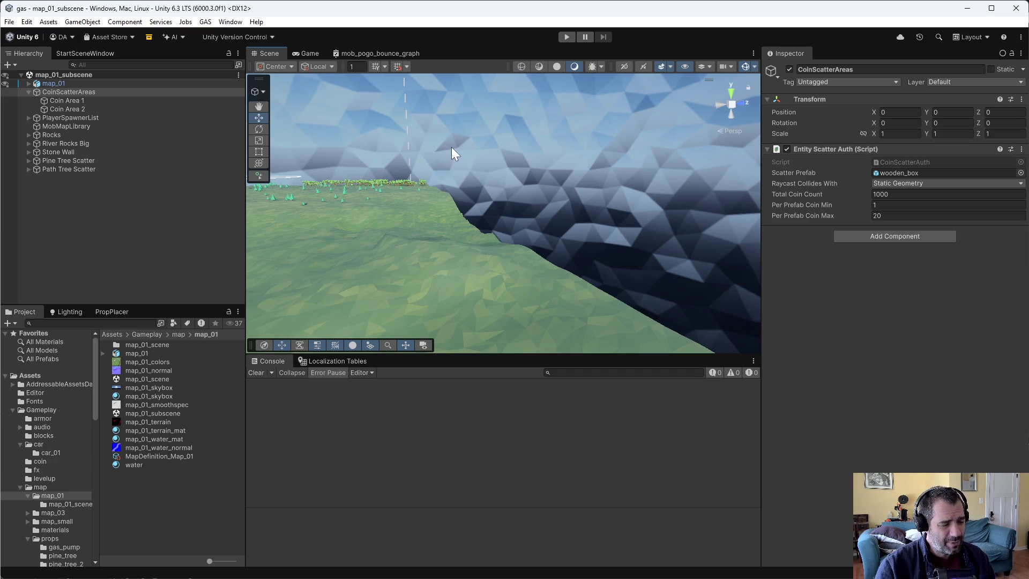
mouse_move(587, 227)
left_mouse_down()
mouse_move(457, 242)
mouse_move(386, 230)
mouse_move(526, 232)
mouse_move(476, 236)
mouse_move(452, 218)
mouse_move(521, 195)
mouse_move(608, 207)
left_mouse_up()
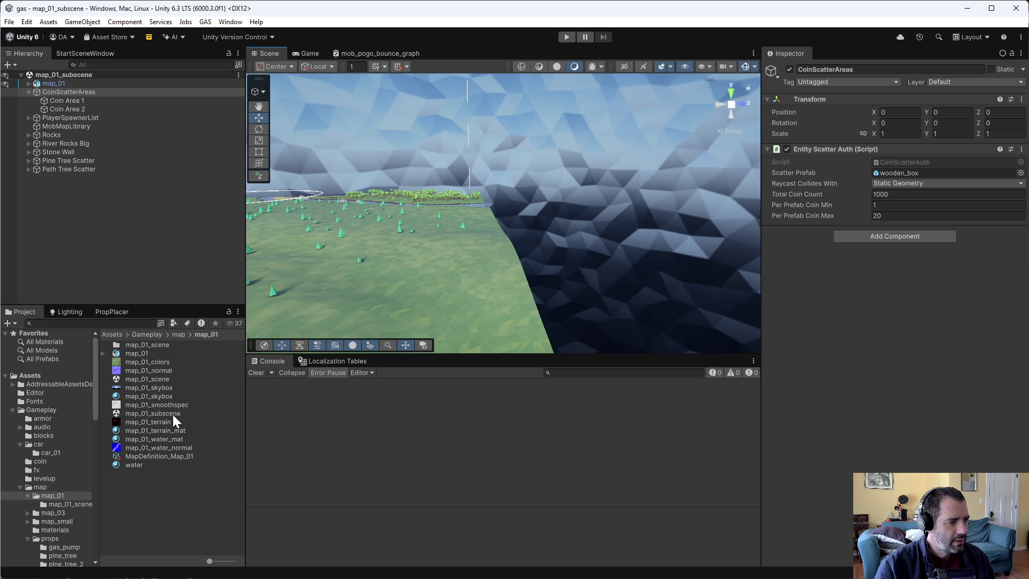
- Select map_01_skybox, check out its meta file, and apply the Clamp wrap mode
left_click(138, 387)
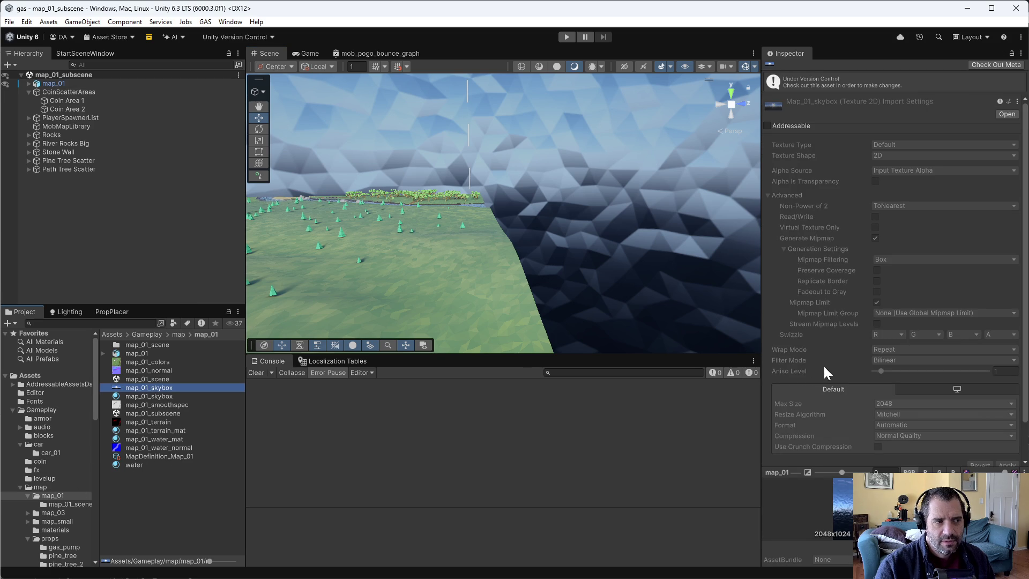
left_click(987, 64)
left_click(886, 324)
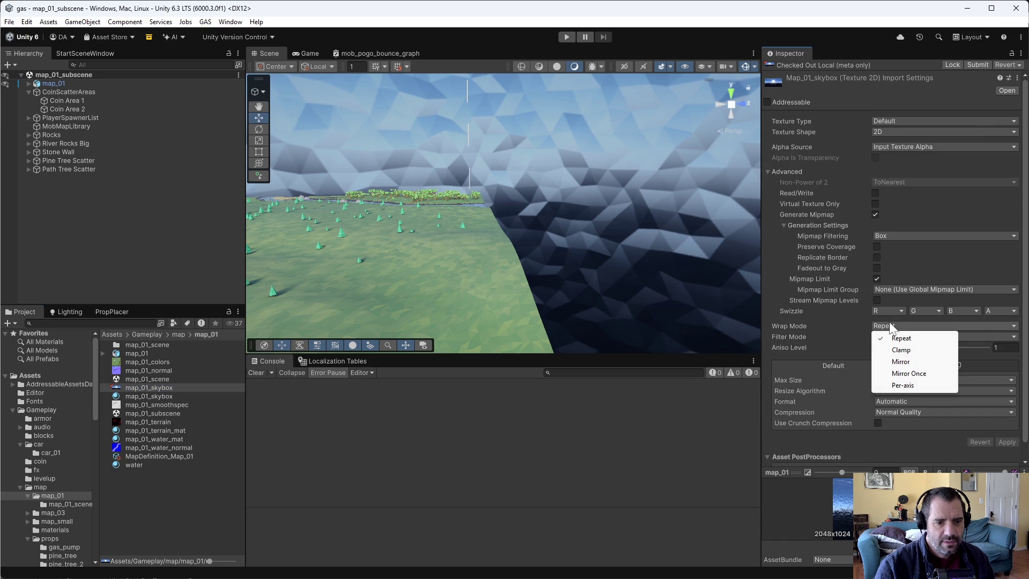
left_click(903, 349)
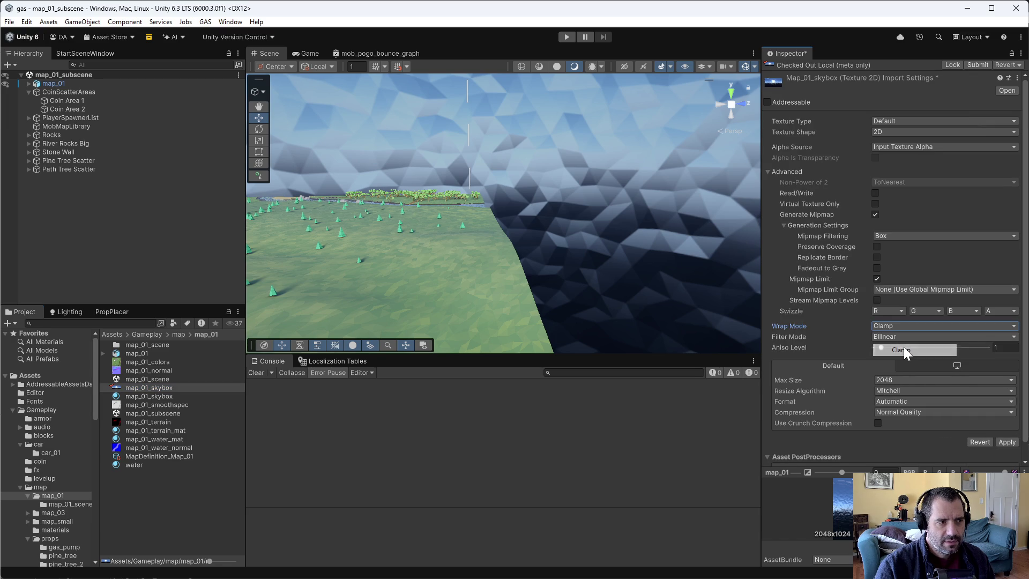
left_click(1006, 442)
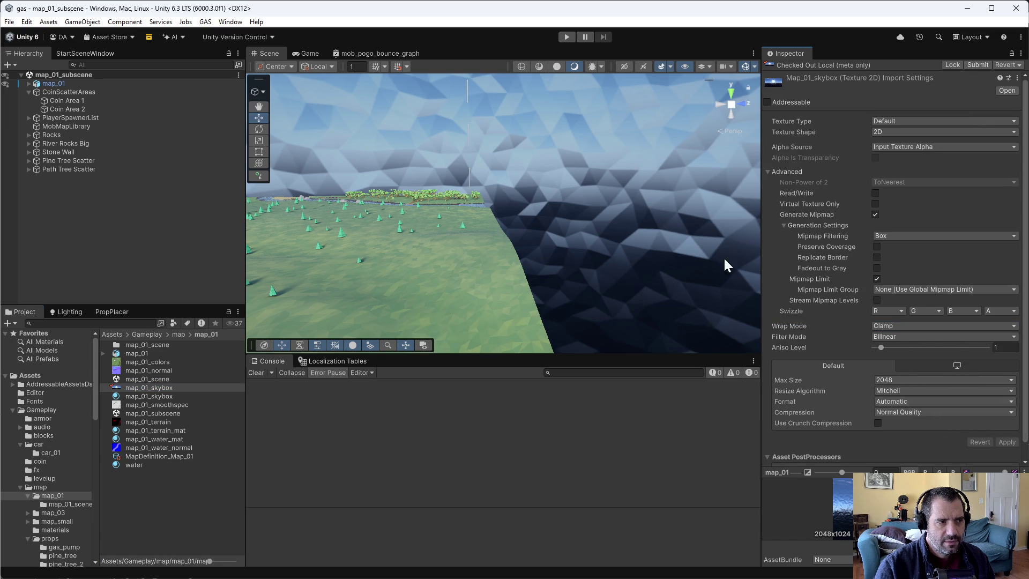
- Apply the Mirror wrap mode, revert to Clamp, and look up at the sky
left_click(910, 326)
left_click(909, 360)
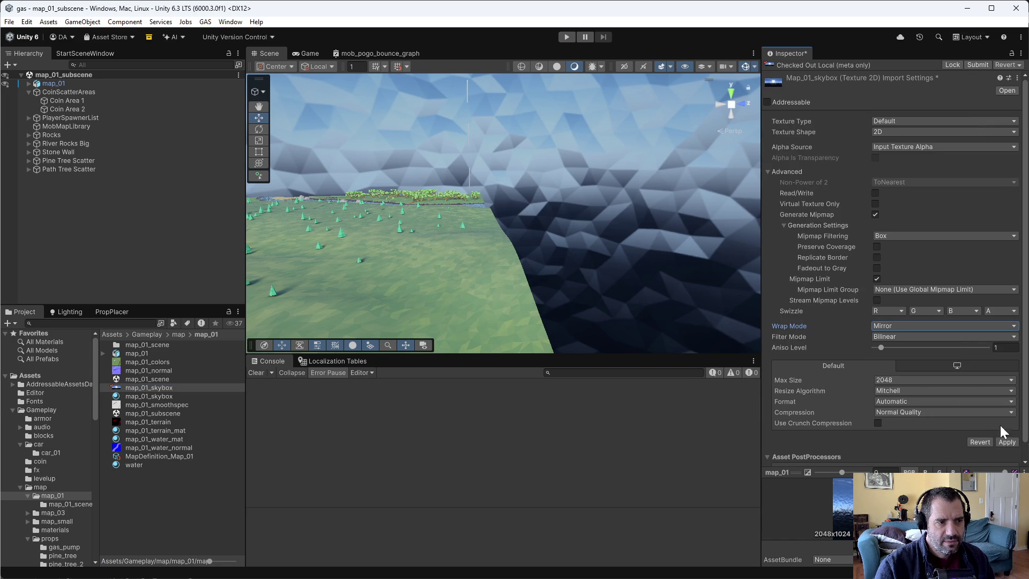
left_click(1007, 442)
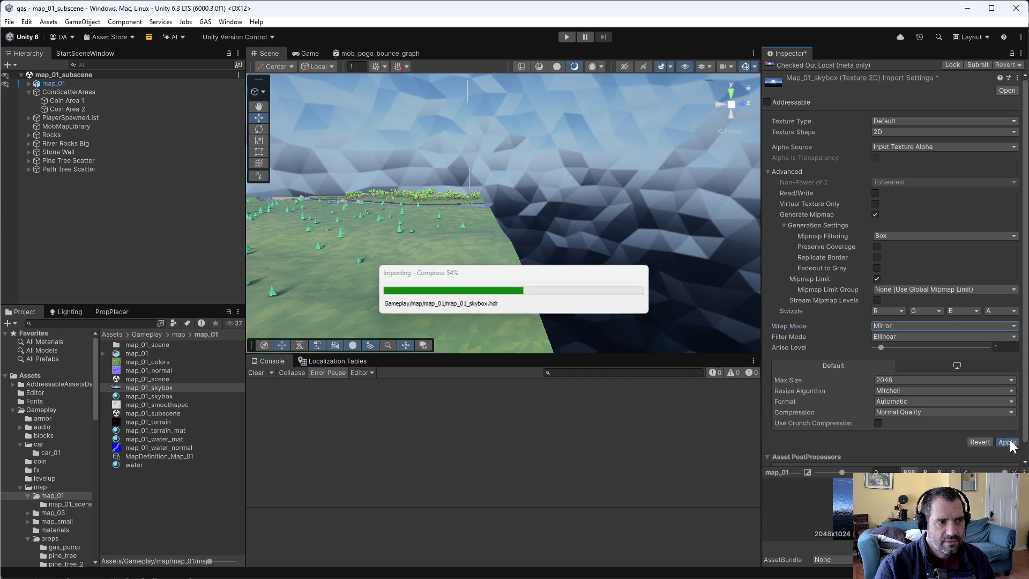
left_click(876, 324)
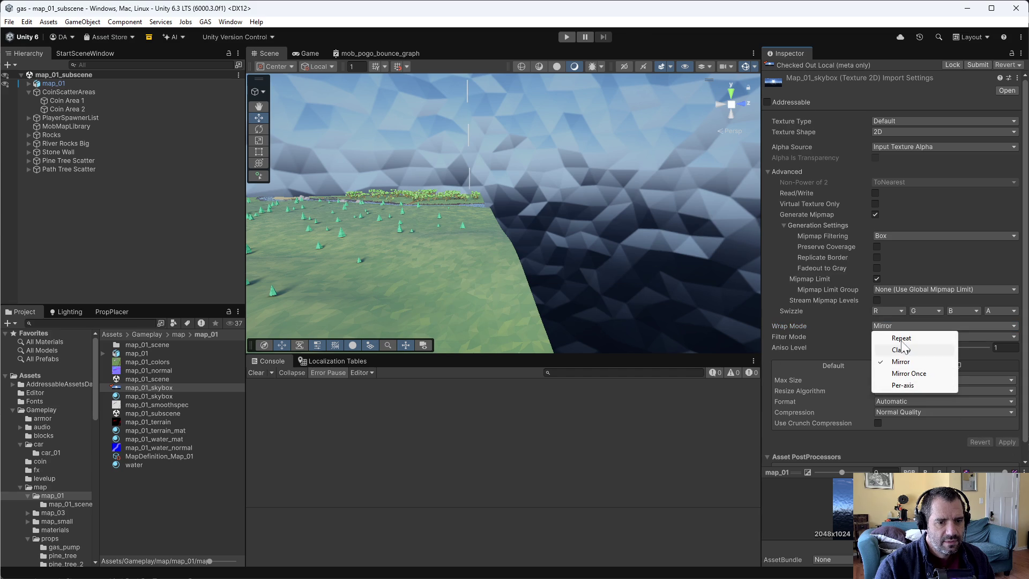
left_click(902, 349)
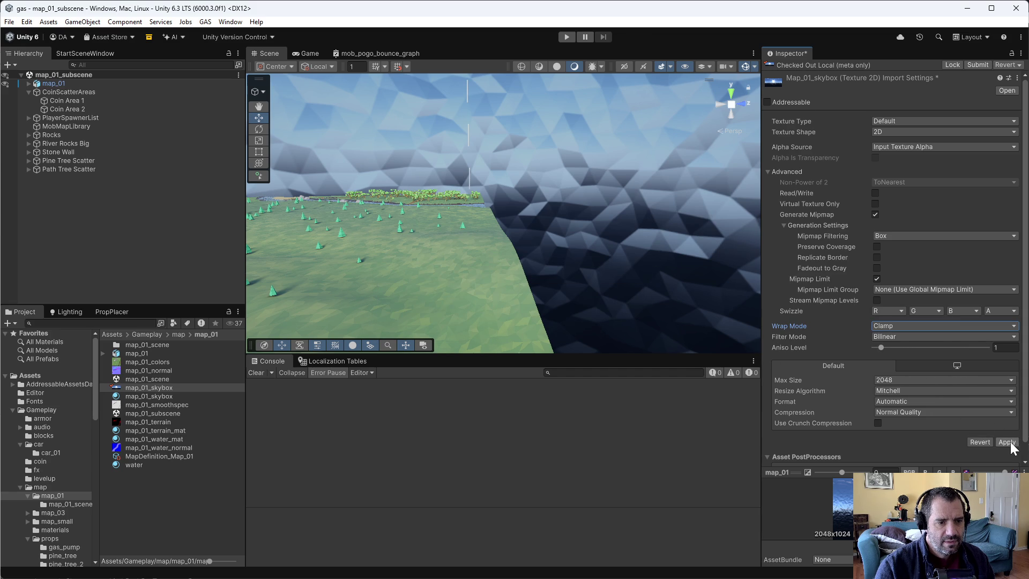
left_click(1006, 442)
mouse_move(536, 172)
left_mouse_down()
mouse_move(564, 62)
mouse_move(549, 163)
mouse_move(547, 91)
mouse_move(461, 102)
left_mouse_up()
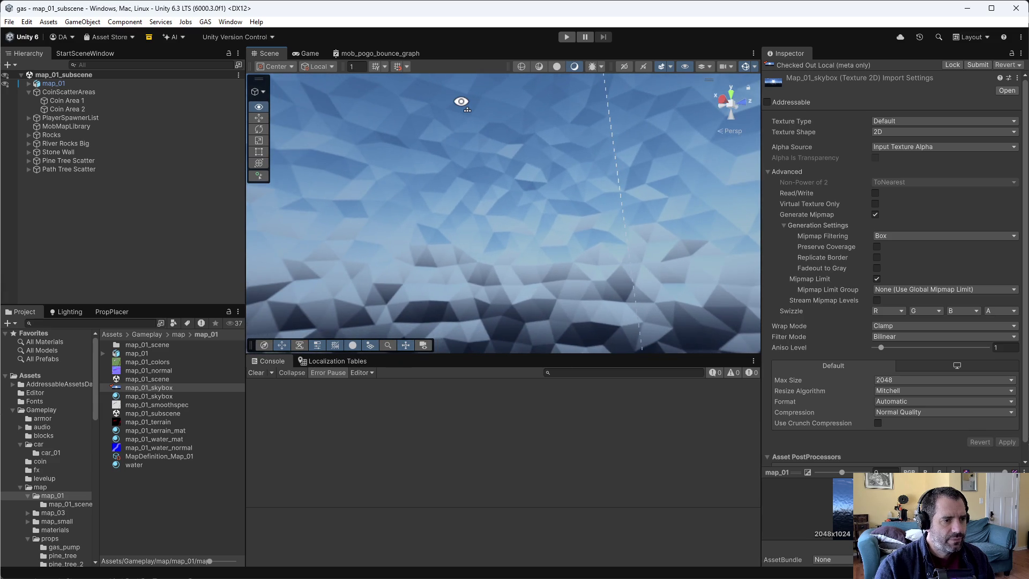
- Try the Mirror, Mirror Once, Per-axis and Repeat wrap modes on the skybox texture
left_click(892, 325)
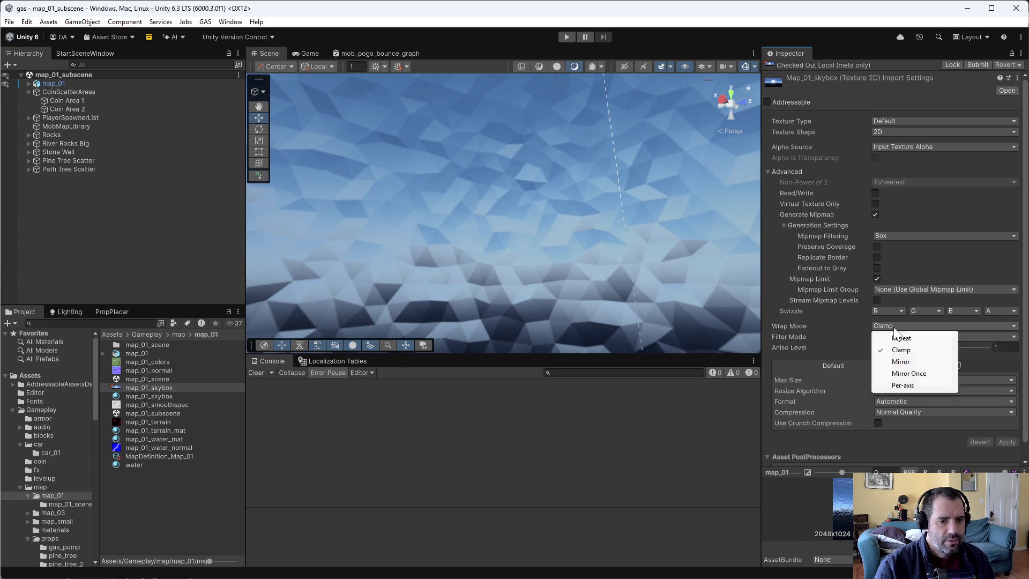
left_click(903, 363)
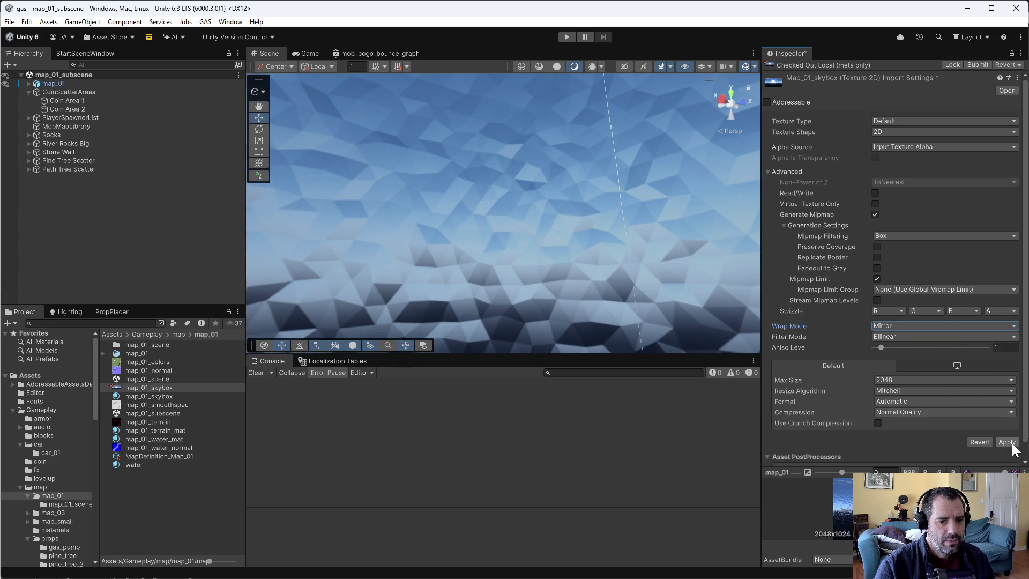
left_click(1008, 443)
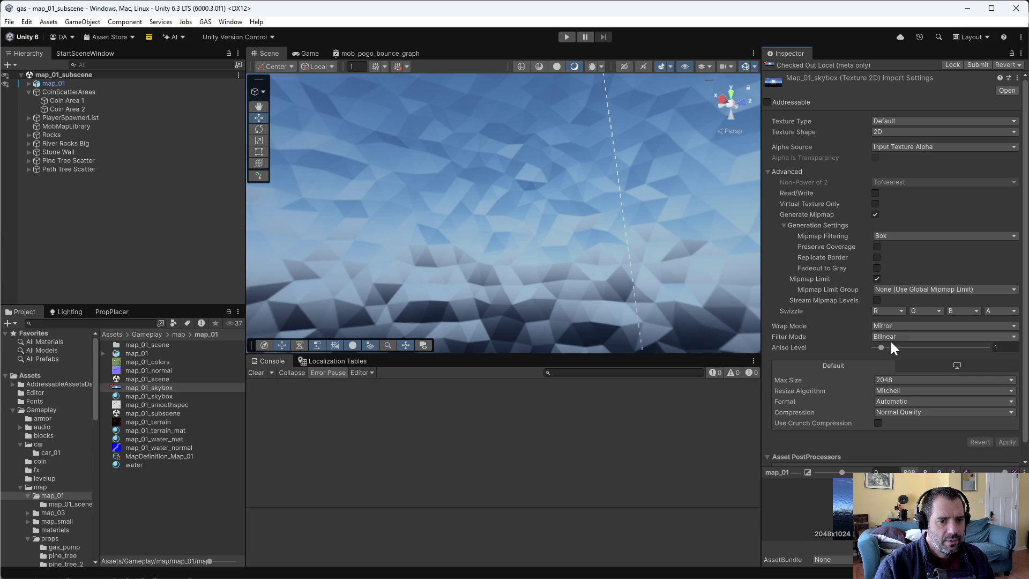
left_click(891, 326)
left_click(905, 371)
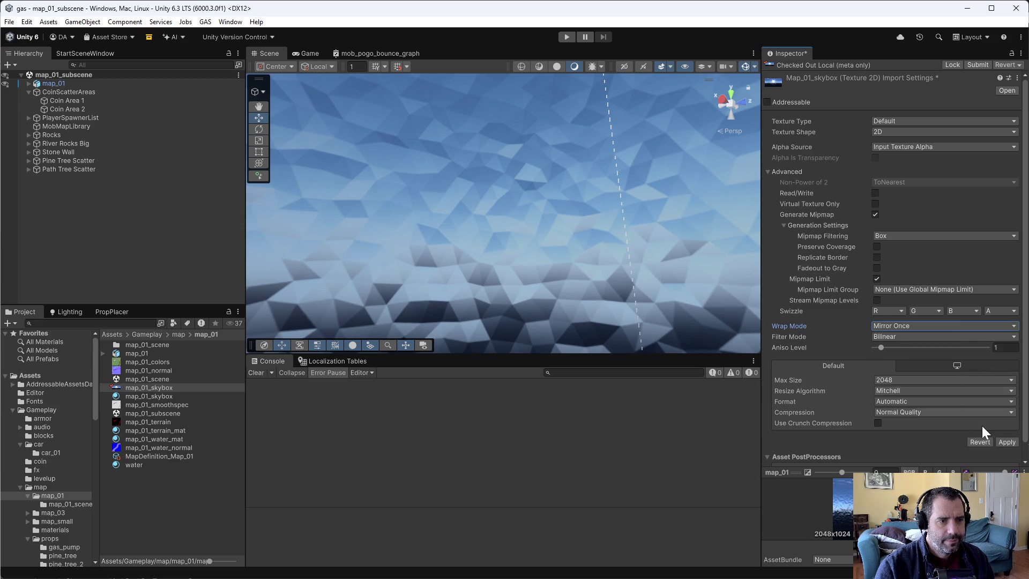
left_click(1007, 443)
left_click(889, 326)
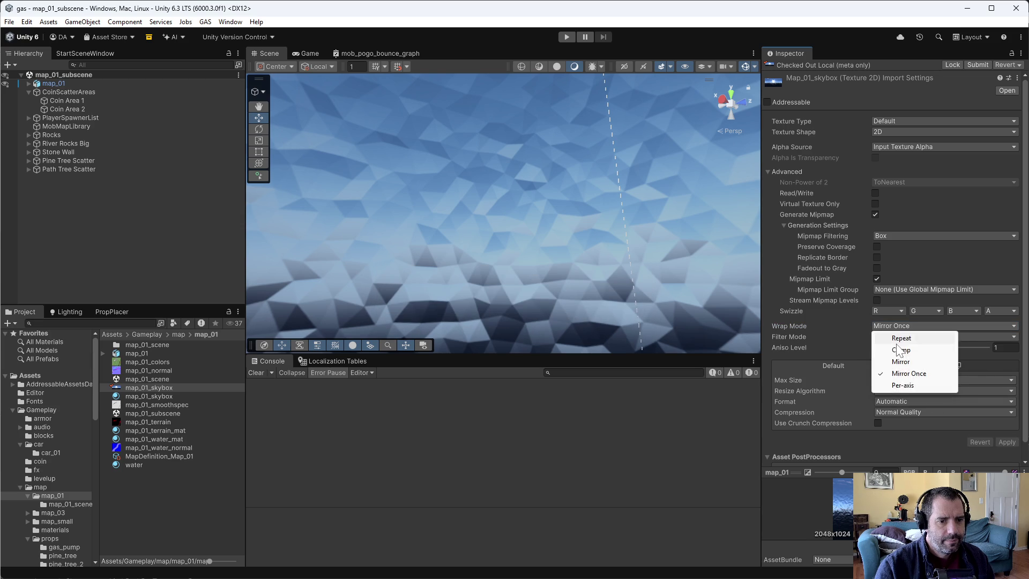
left_click(905, 384)
left_click(879, 325)
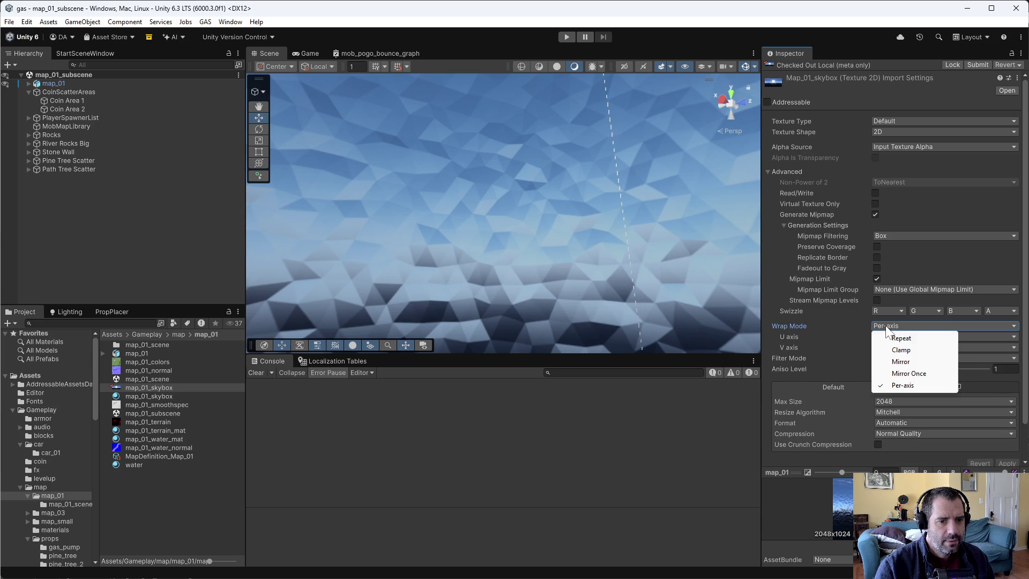
left_click(889, 333)
left_click(1007, 443)
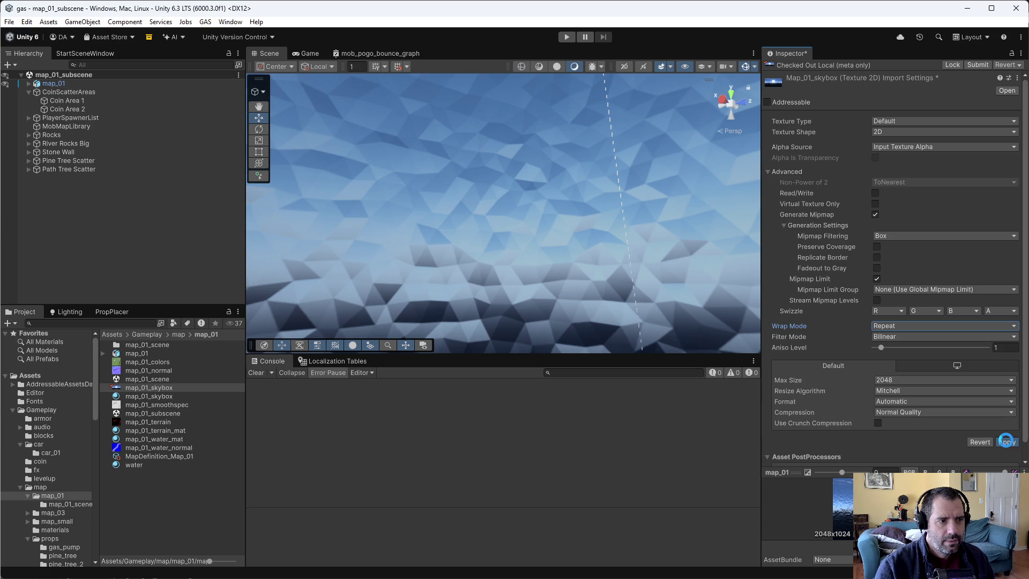
- Settle on the Clamp wrap mode, apply it, and inspect the clamped skybox
left_click(891, 326)
left_click(901, 349)
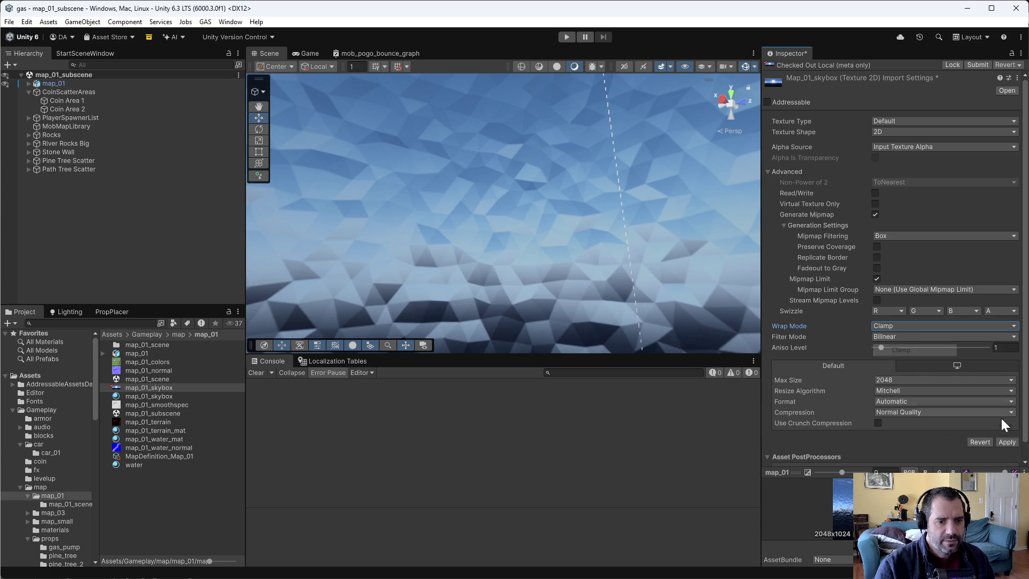
left_click(1006, 442)
left_click_drag(649, 303, 527, 278)
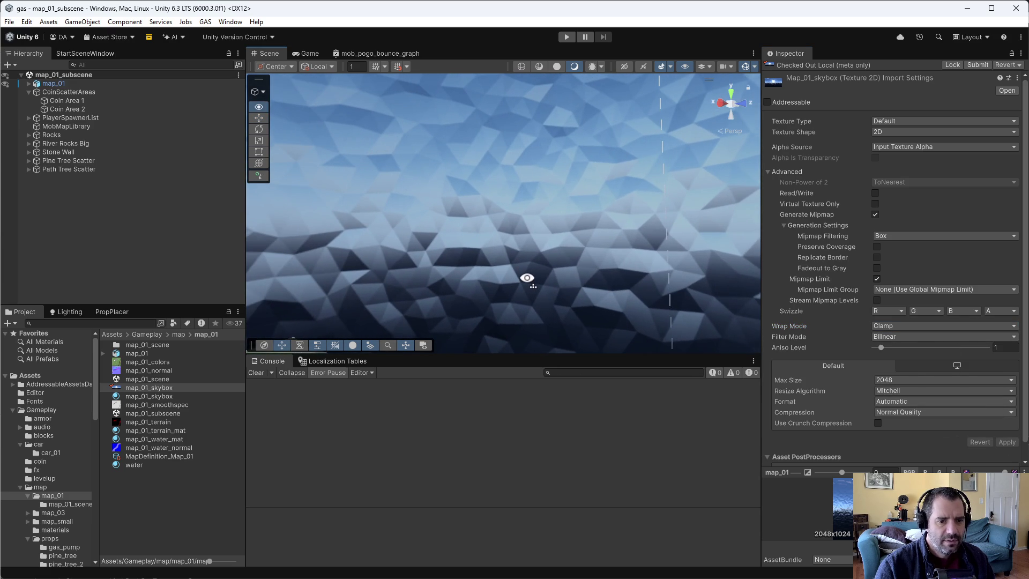
- Turn Generate Mipmap off and back on for map_01_skybox, applying each change
left_click(876, 215)
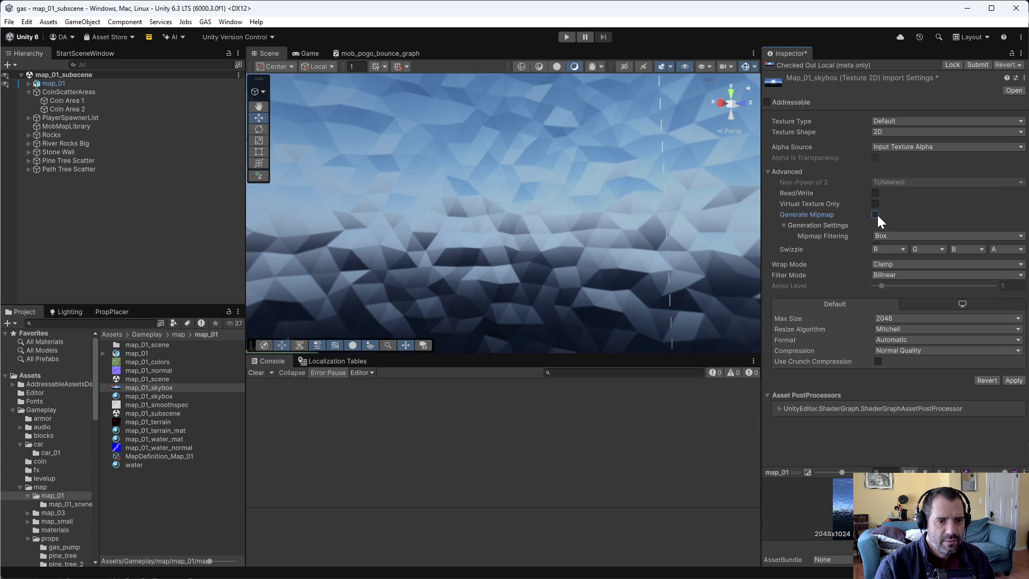
left_click(1012, 356)
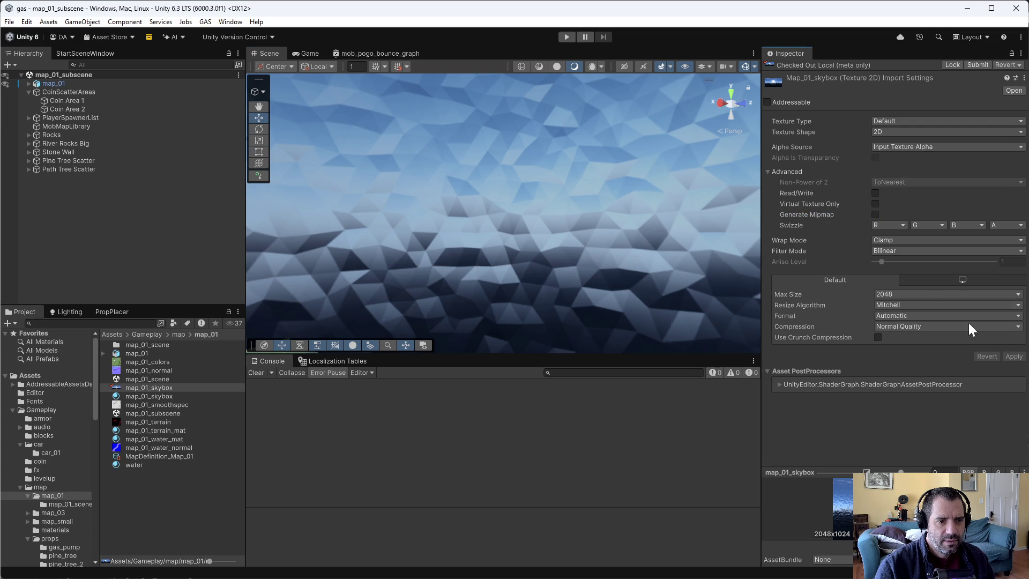
left_click(876, 215)
left_click(1007, 442)
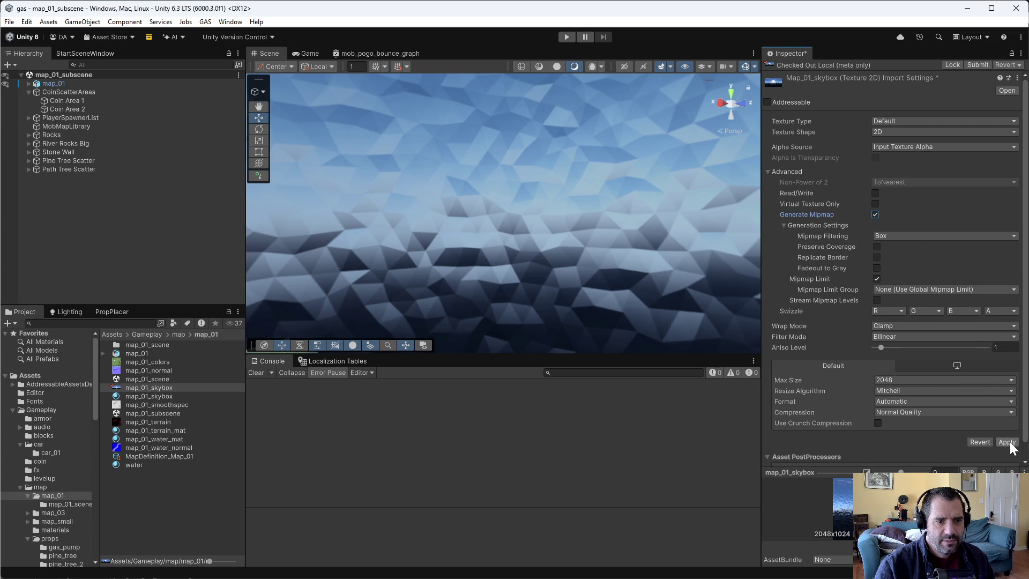
- Try Replicate Border and Preserve Coverage on, applying each, then uncheck Preserve Coverage
left_click(877, 257)
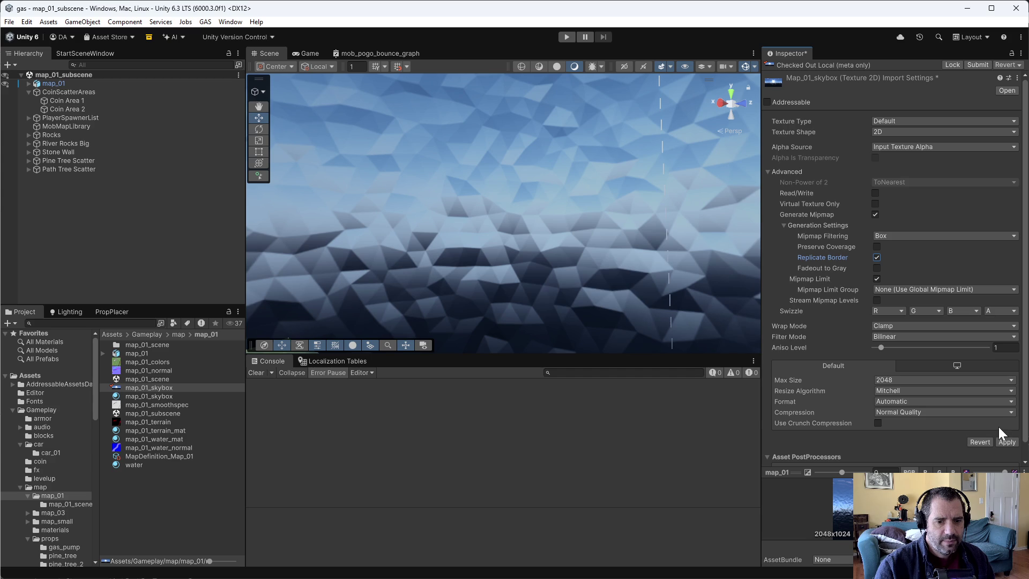
left_click(1006, 441)
left_click(877, 247)
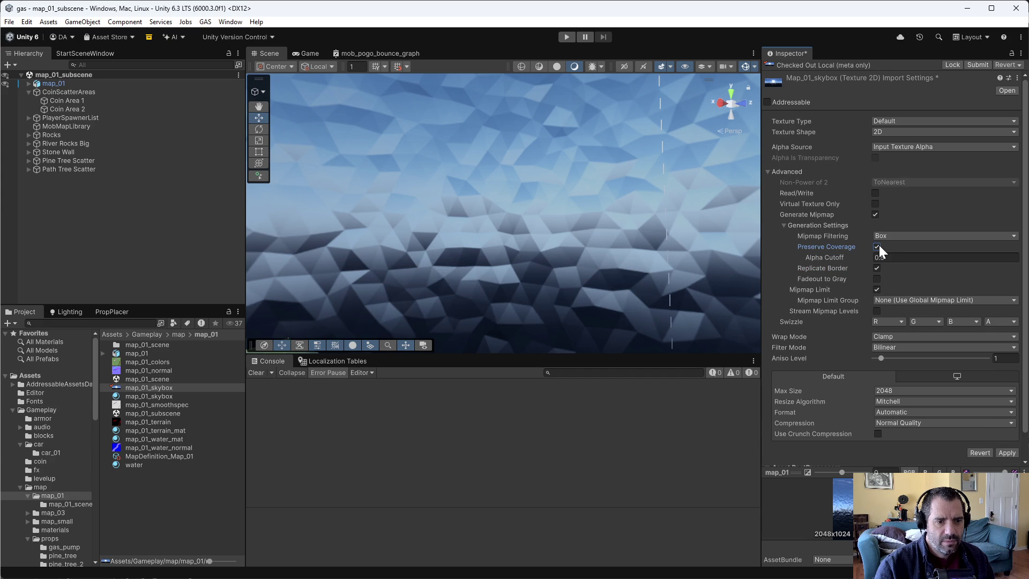
left_click(1007, 454)
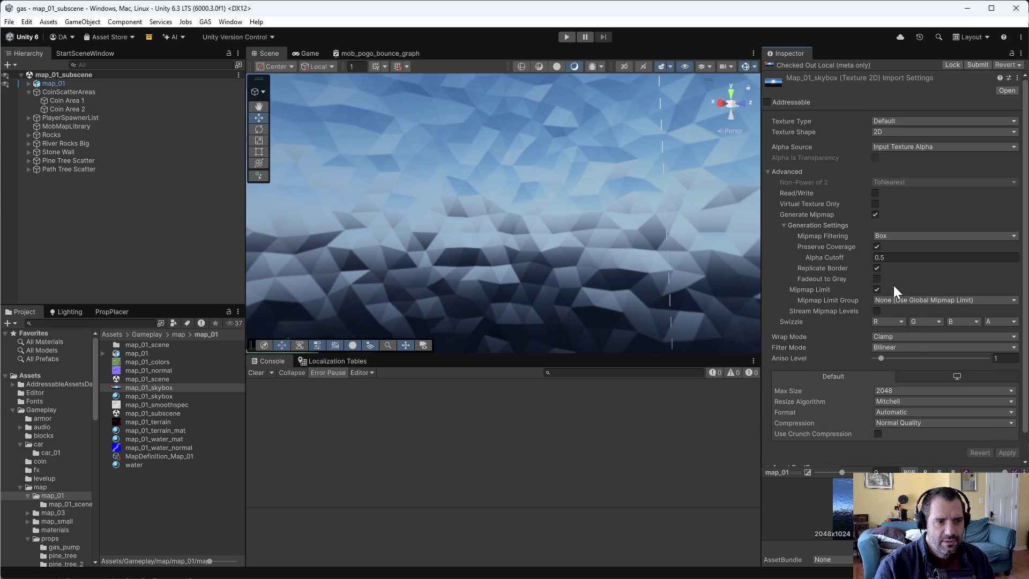
left_click(876, 247)
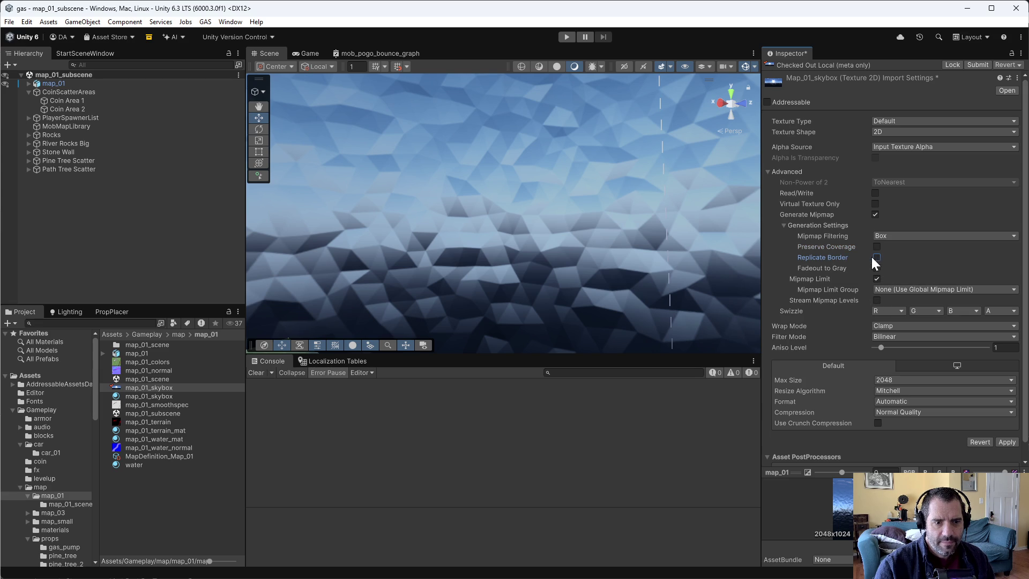
- Apply the reverted mipmap options, set Wrap Mode to Repeat, and re-enable Replicate Border
left_click(1005, 442)
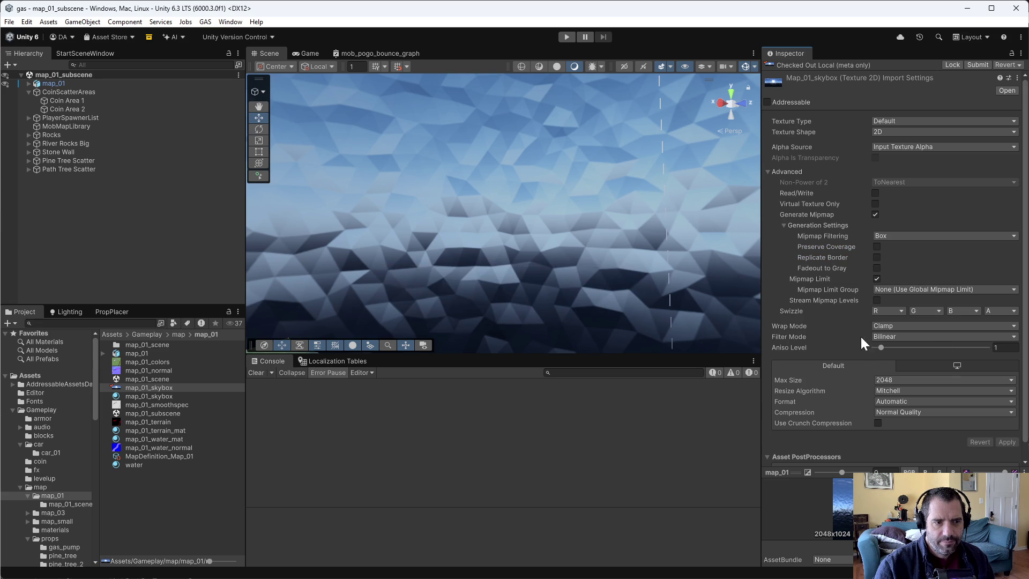
left_click(900, 326)
left_click(907, 340)
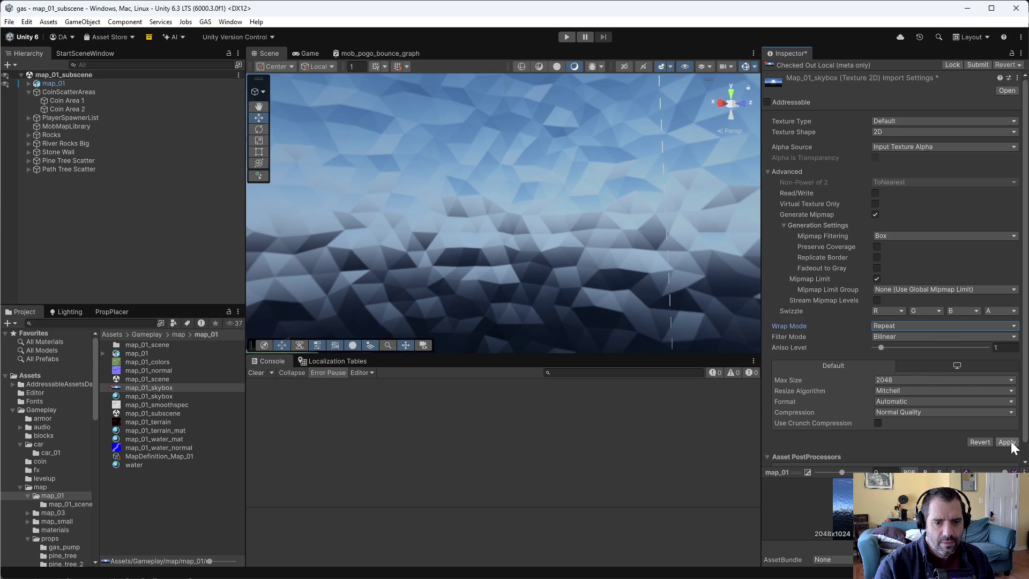
left_click(1007, 443)
left_click(877, 258)
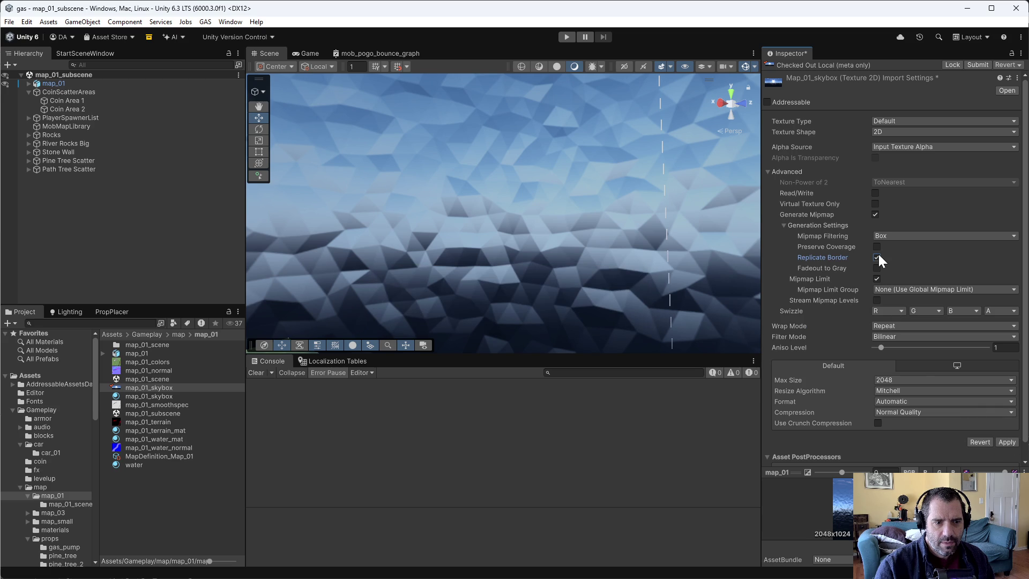
left_click(1007, 441)
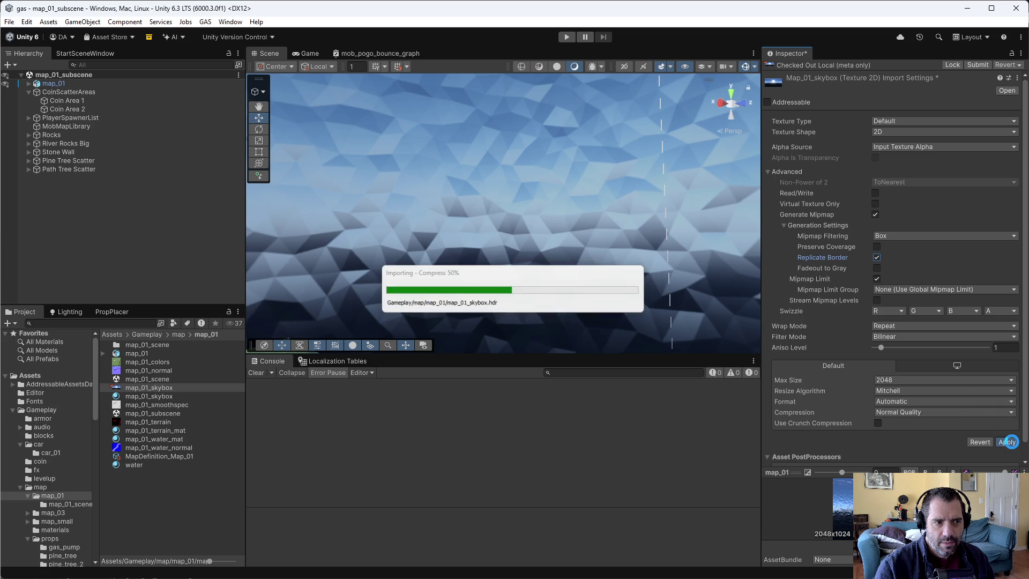
- Set Wrap Mode to Mirror and try Kaiser mipmap filtering, applying each change
left_click(904, 326)
left_click(906, 362)
left_click(1007, 442)
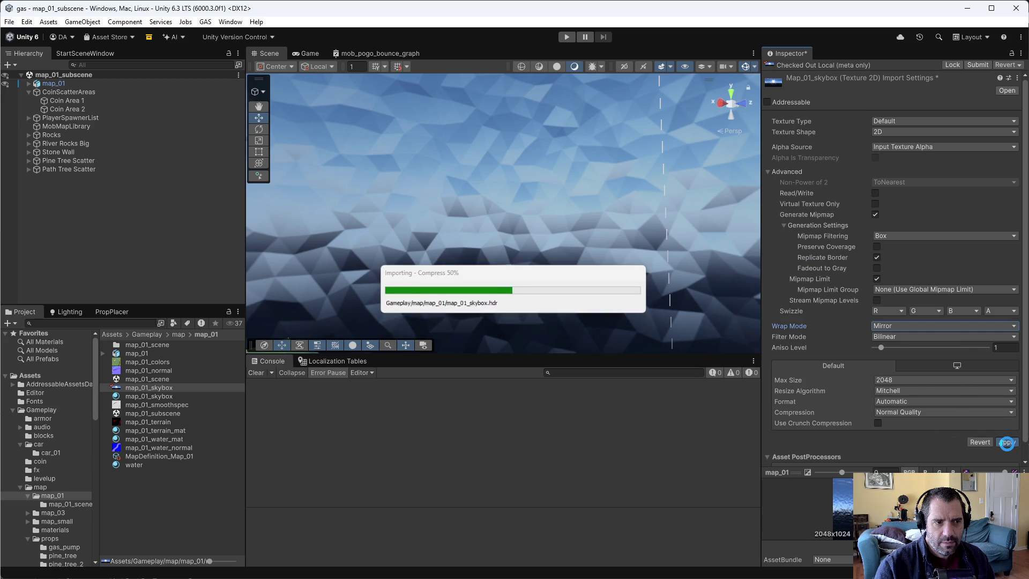
left_click(911, 237)
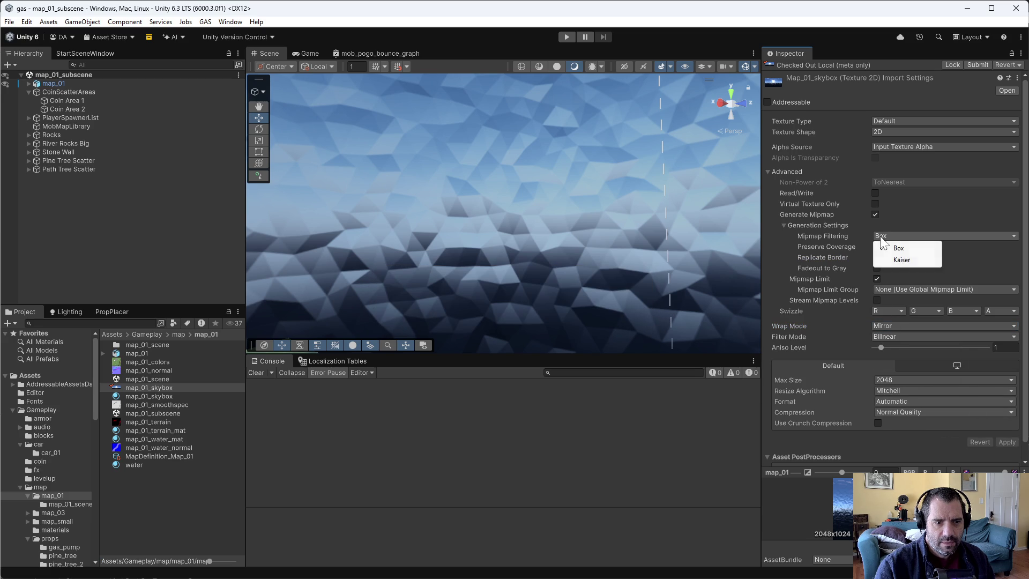
left_click(922, 261)
left_click(1013, 441)
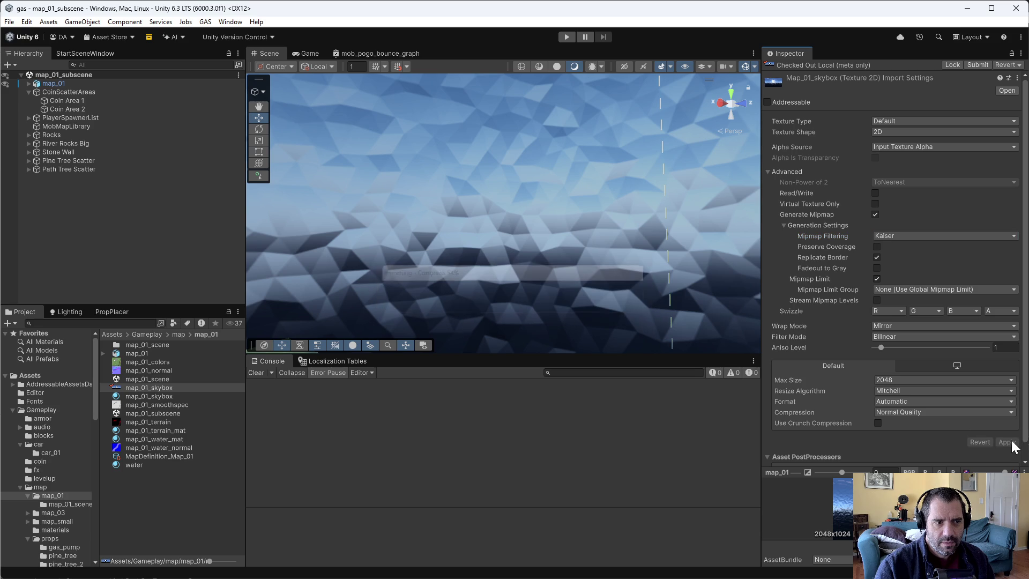
- Switch mipmap filtering back to Box, turn off Generate Mipmap, and apply
left_click(891, 237)
left_click(899, 248)
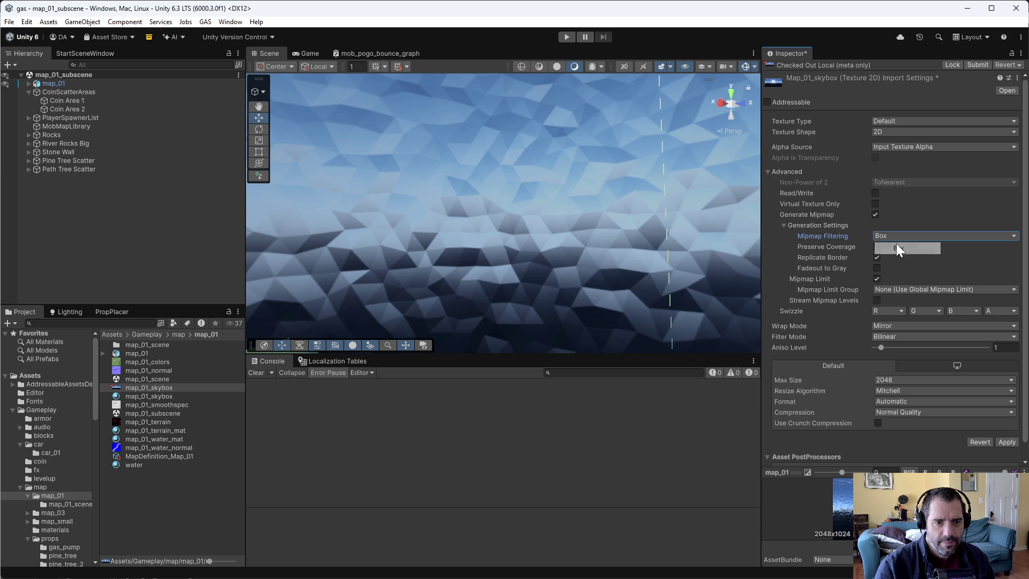
left_click(874, 214)
left_click(1012, 356)
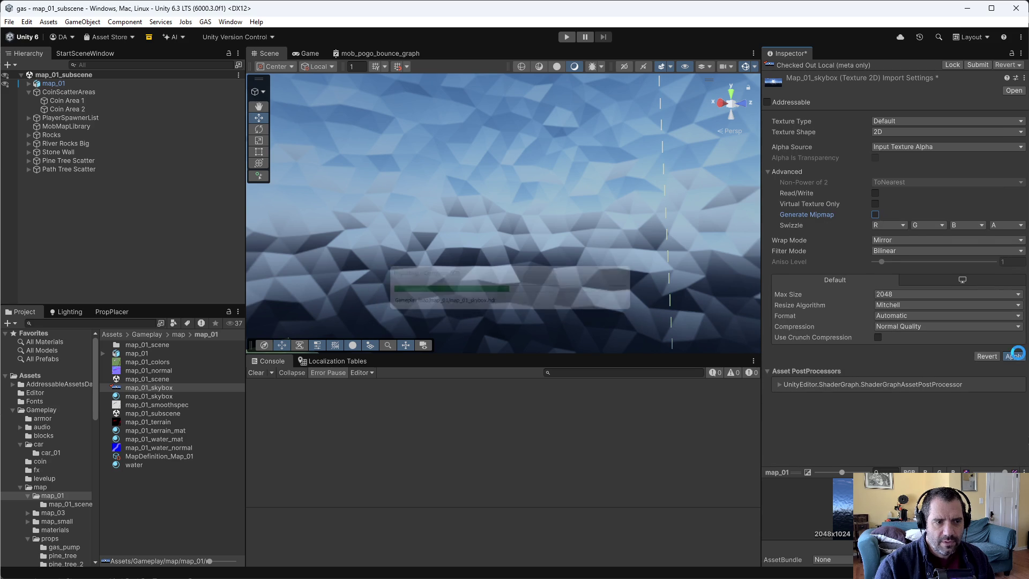
mouse_move(638, 193)
left_mouse_down()
mouse_move(613, 198)
mouse_move(556, 268)
mouse_move(298, 230)
mouse_move(162, 227)
mouse_move(536, 277)
mouse_move(423, 268)
left_mouse_up()
key("Right")
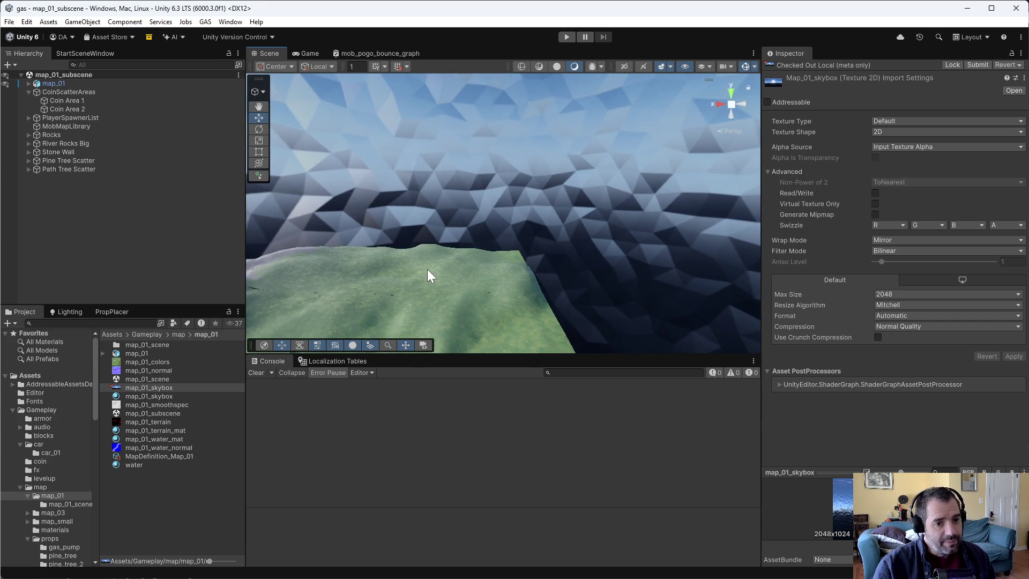
mouse_move(652, 223)
left_mouse_down()
mouse_move(477, 163)
mouse_move(323, 191)
mouse_move(461, 246)
mouse_move(415, 217)
mouse_move(139, 169)
left_mouse_up()
mouse_move(483, 252)
left_mouse_down()
mouse_move(509, 259)
mouse_move(404, 246)
left_mouse_up()
key("w")
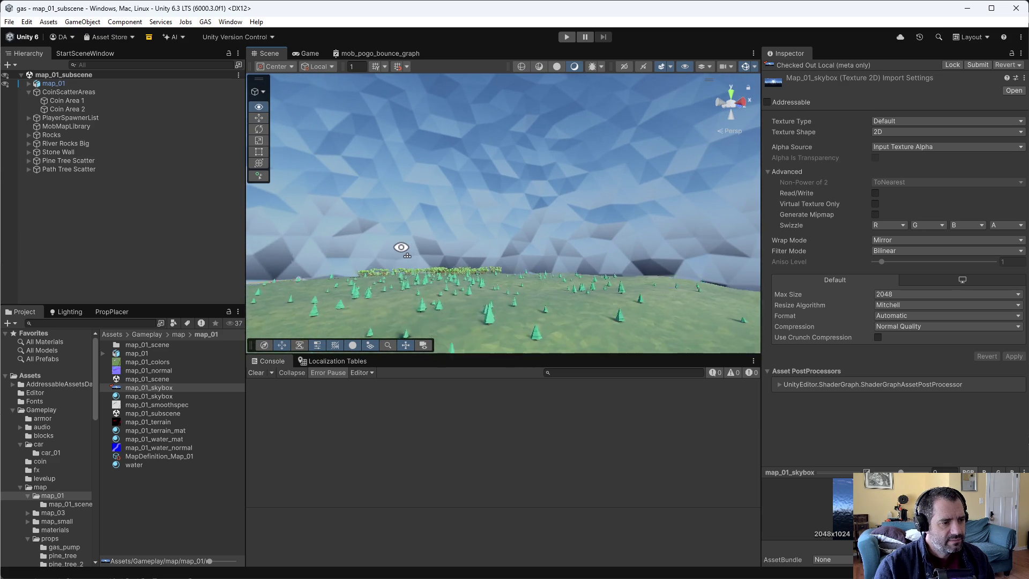
key("s")
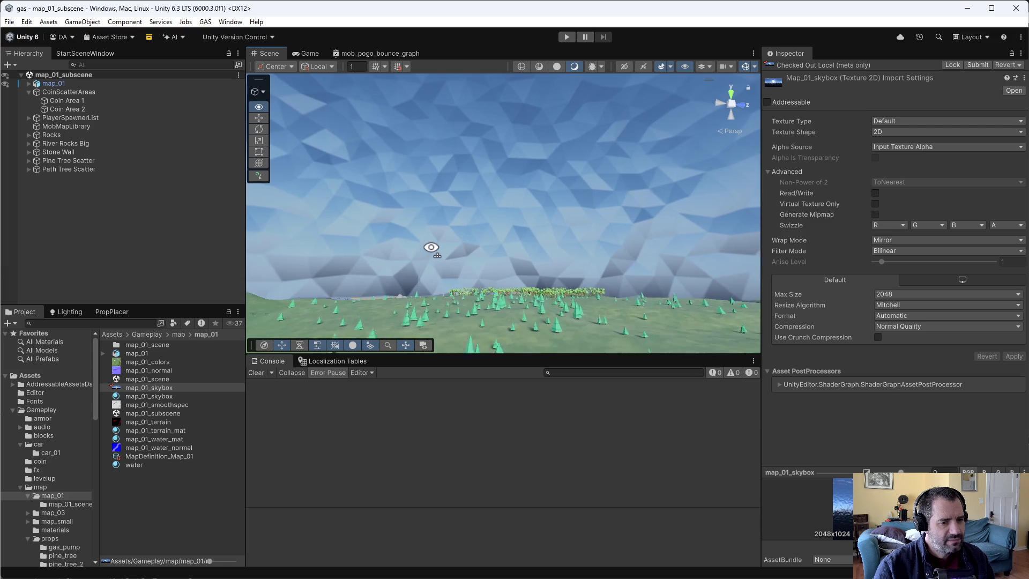
key("w")
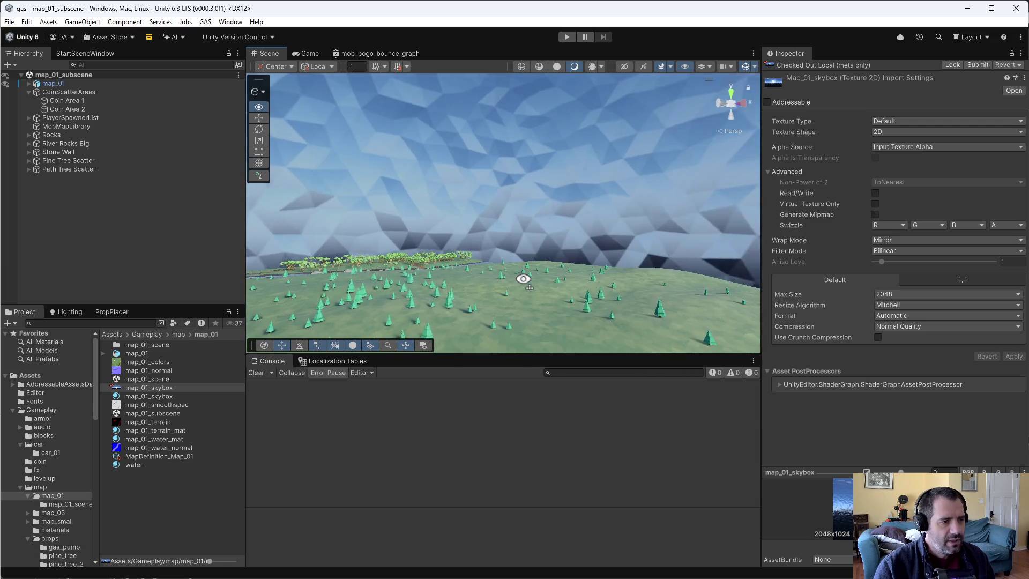
mouse_move(754, 343)
left_mouse_down()
mouse_move(374, 268)
mouse_move(634, 301)
mouse_move(838, 311)
left_mouse_up()
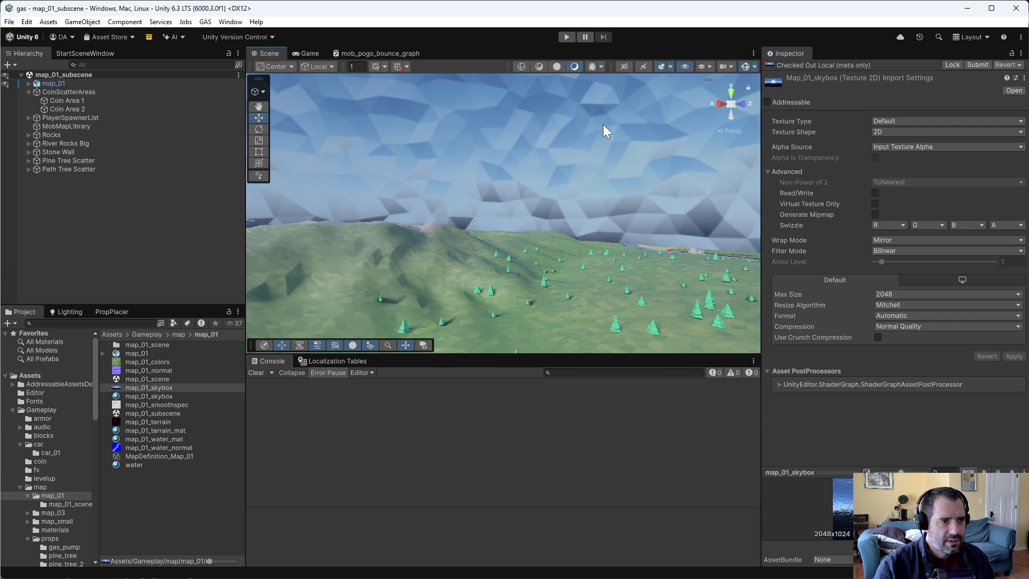
- Toggle the Scene view effects off and on, then show the Baked Lightmap view
left_click(592, 65)
left_click(591, 66)
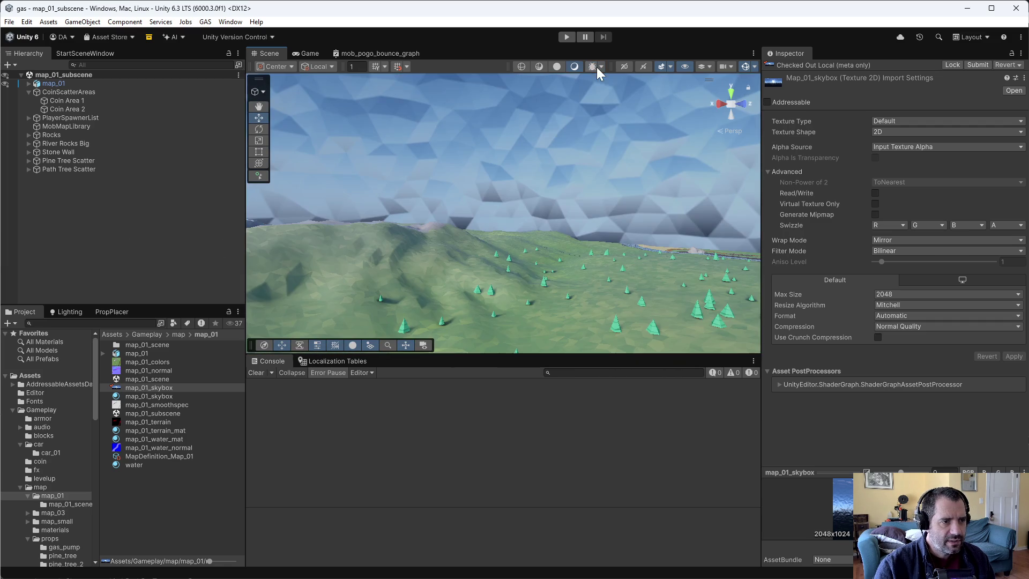
left_click(593, 66)
- Step the draw mode through Texel Validity, UV Overlap and Lightmap Indices to Light Overlap
left_click(601, 66)
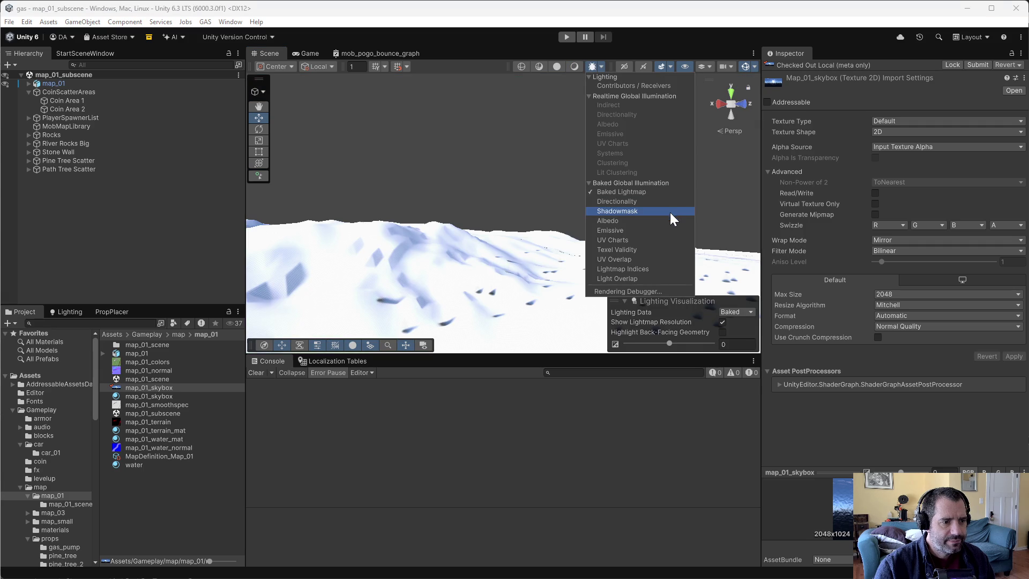
left_click(648, 249)
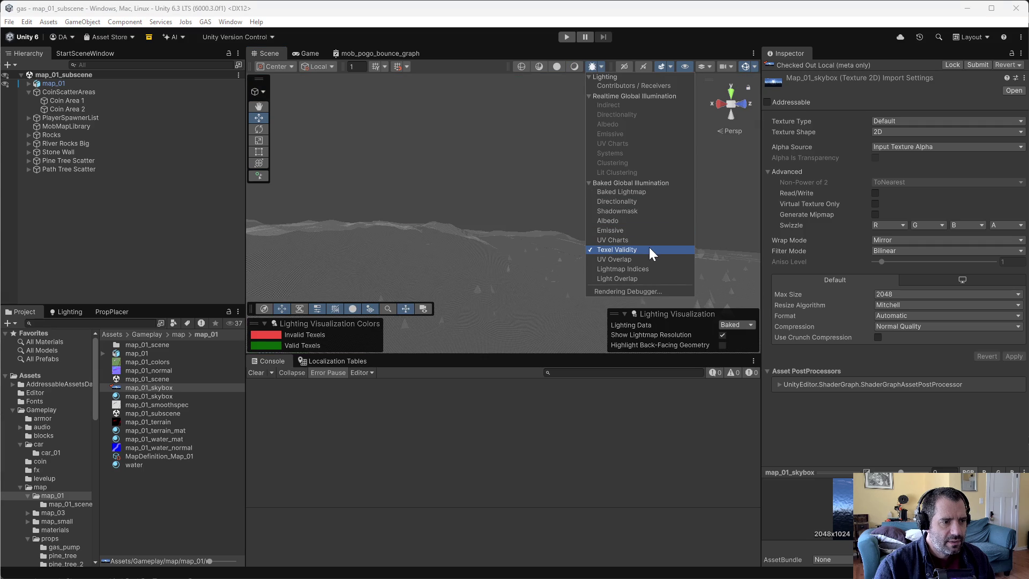
left_click(648, 258)
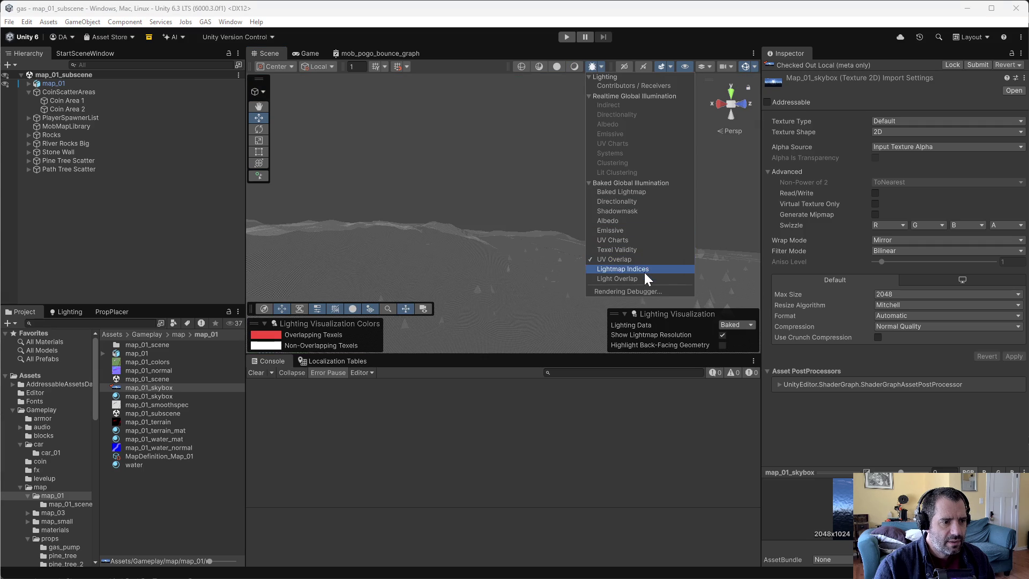
left_click(644, 270)
left_click(642, 278)
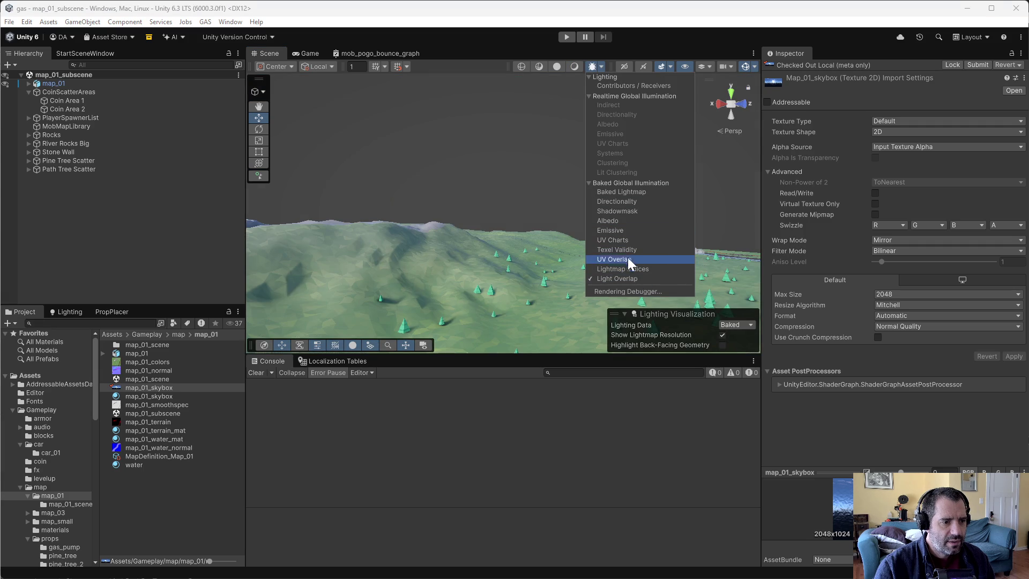